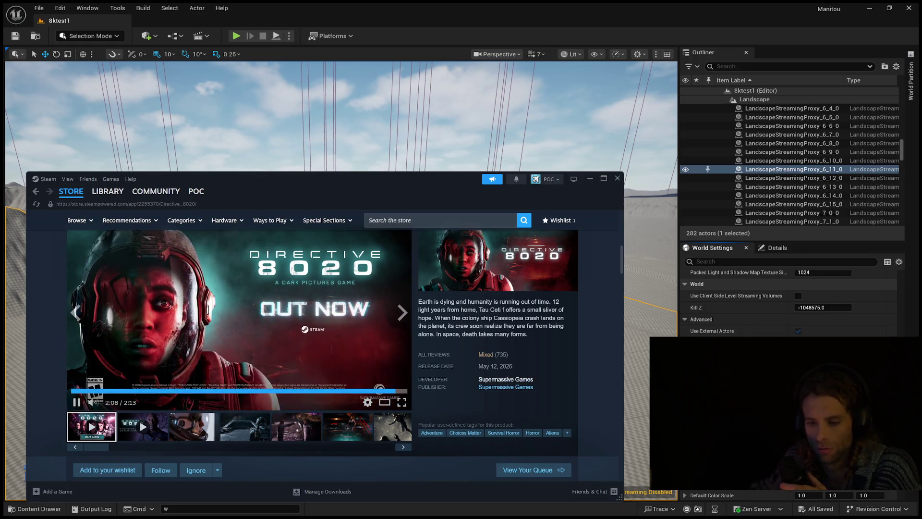
- Browse the Supermassive Games curator page and its lists
click(506, 379)
scroll(324, 346, down, 10)
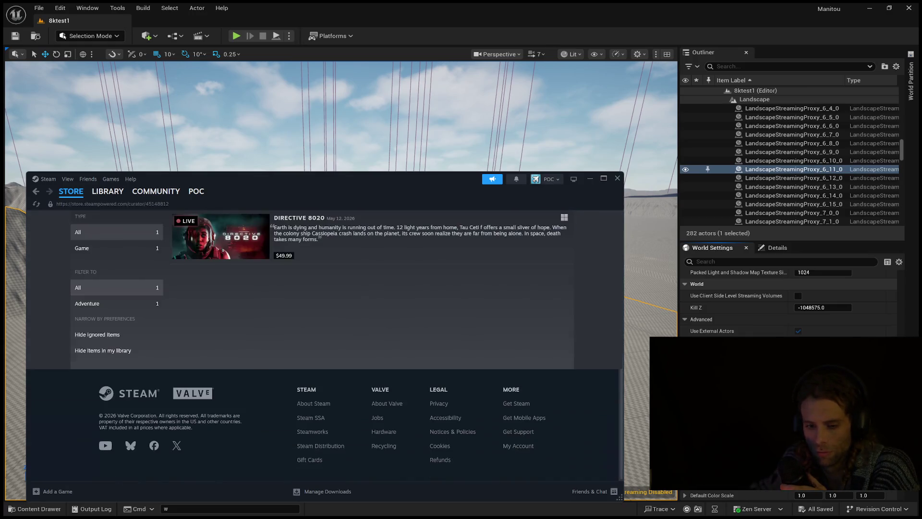
scroll(324, 346, up, 10)
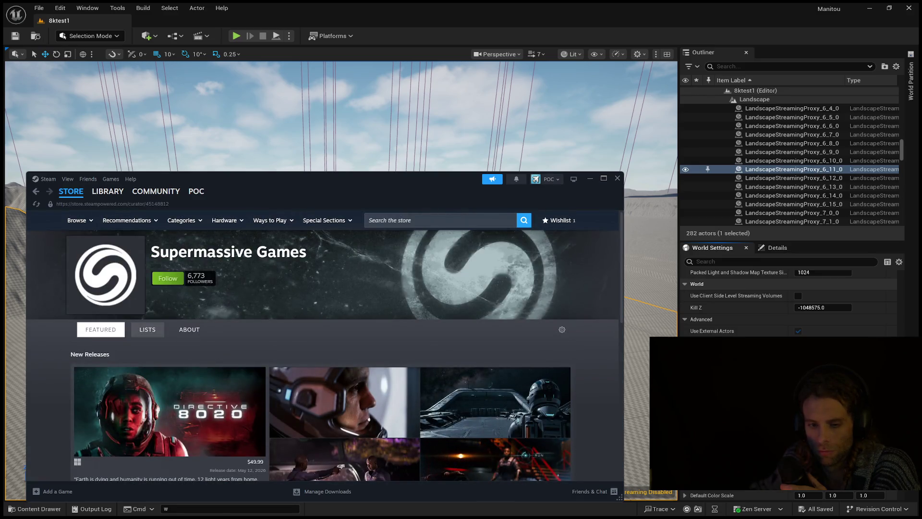
click(147, 330)
key(alt+Left)
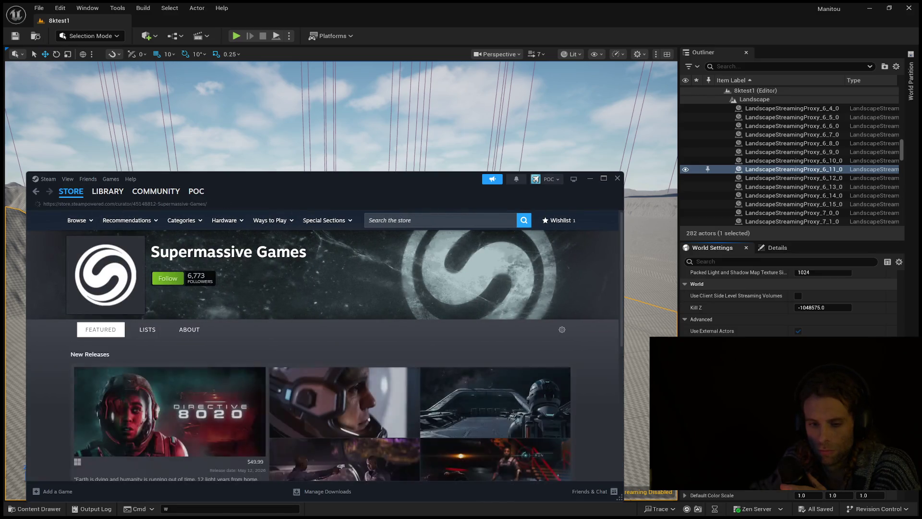
key(alt+Right)
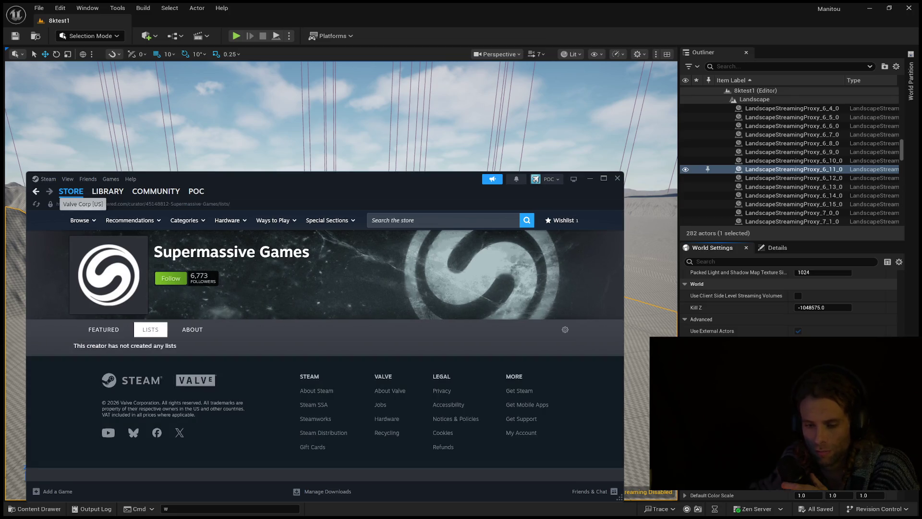
key(alt+Left)
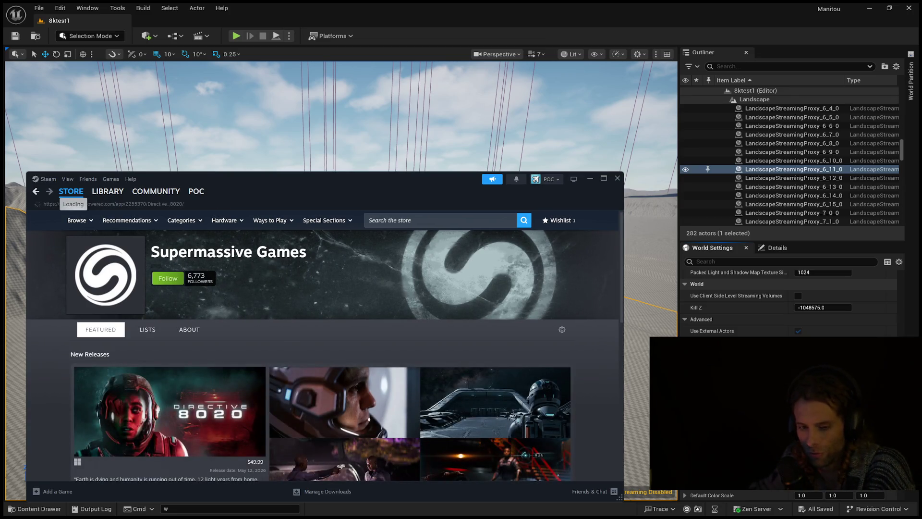
- Go back to the store page and open the Hunter: The Reckoning – Deathwish trailer enlarged
key(alt+Left)
key(alt+Left)
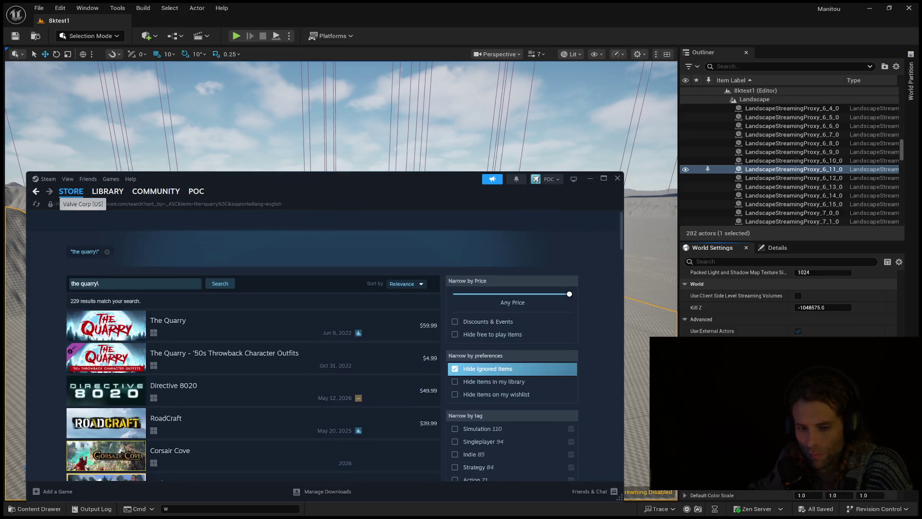
scroll(253, 384, down, 1)
scroll(253, 384, down, 1)
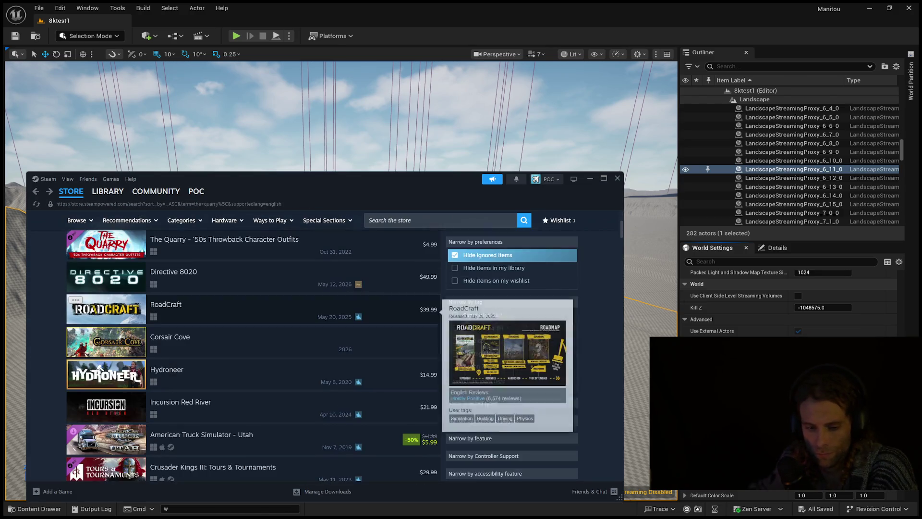
scroll(253, 408, down, 1)
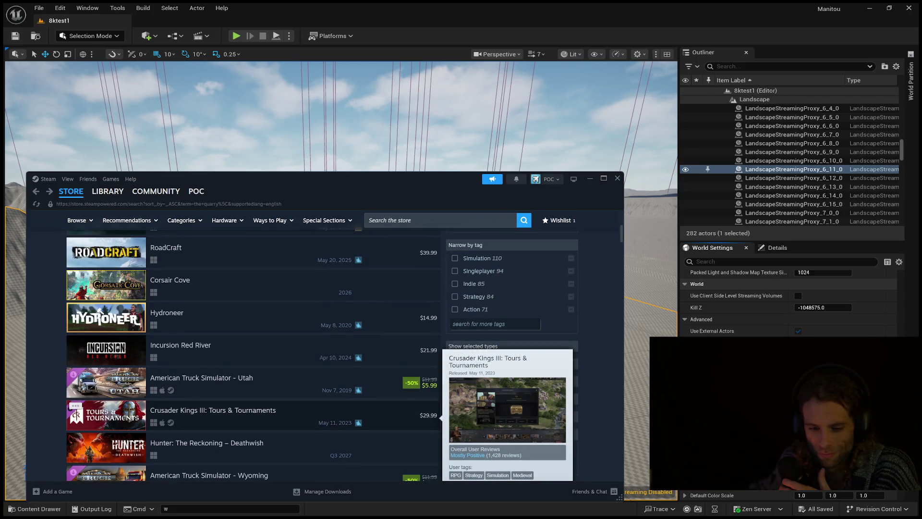
scroll(253, 432, down, 1)
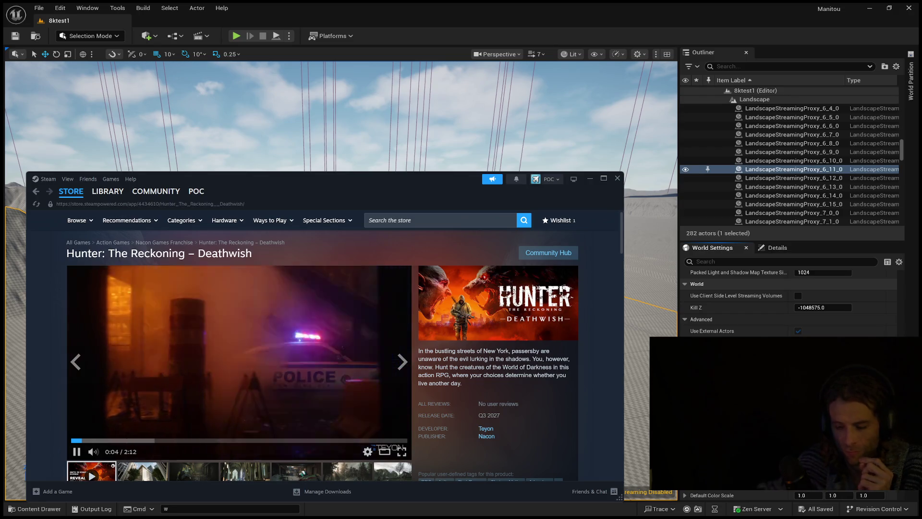
click(365, 413)
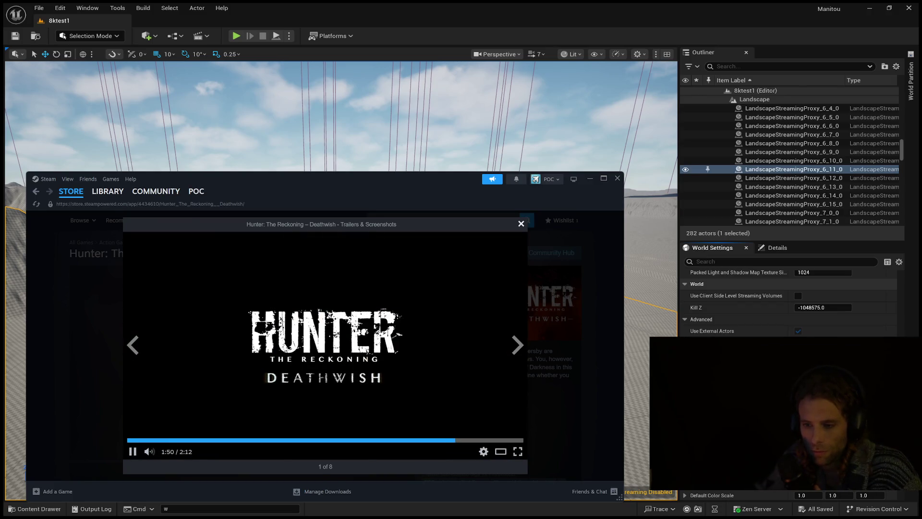
- After watching the Hunter: The Reckoning – Deathwish trailer, close the enlarged viewer with Esc
key(Escape)
- Return to the store search and run a first, misspelled 'dark pictures' search
click(36, 192)
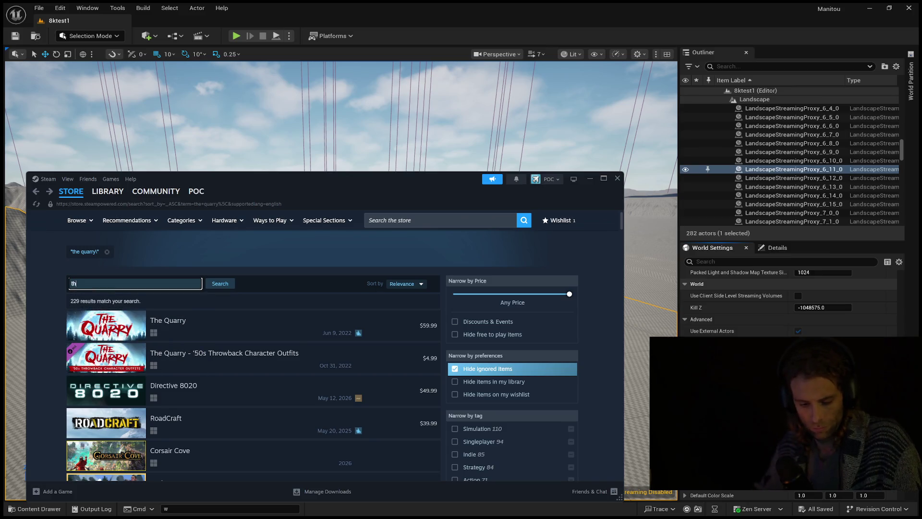
text(e dar)
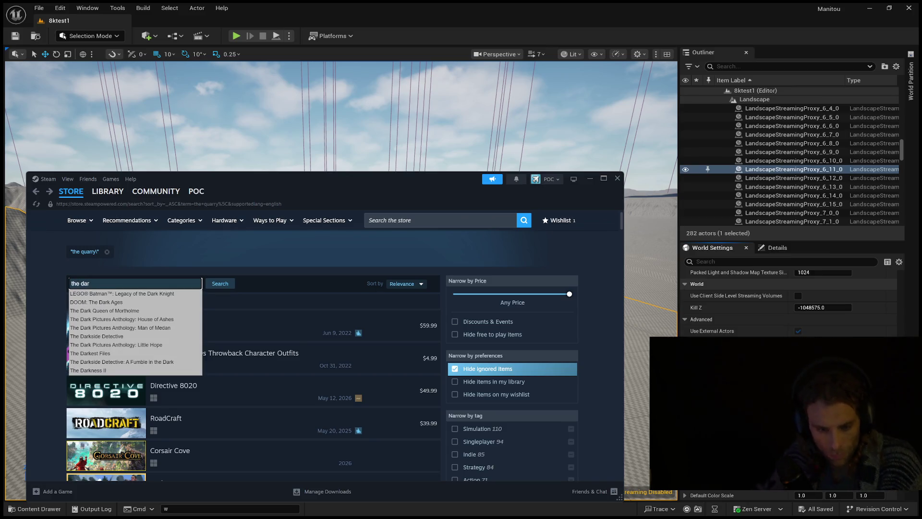
key(Down)
key(Down)
key(Down)
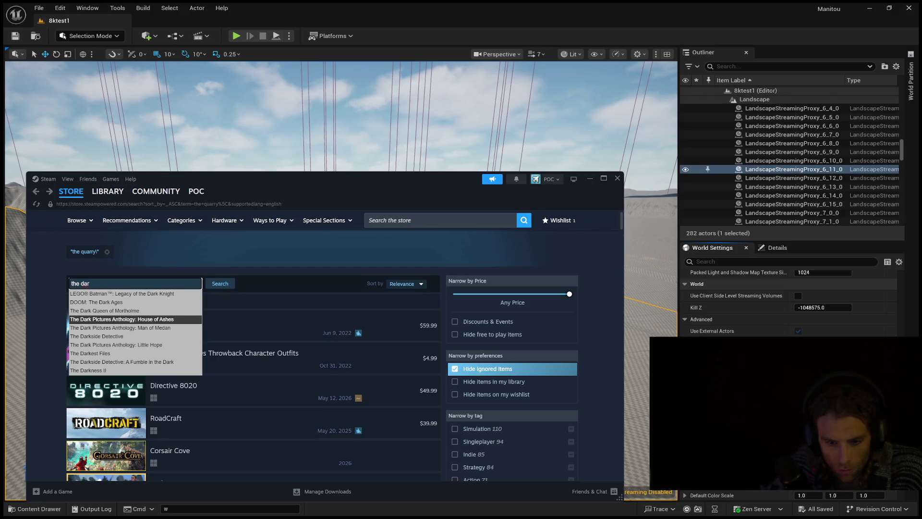
text(k oi)
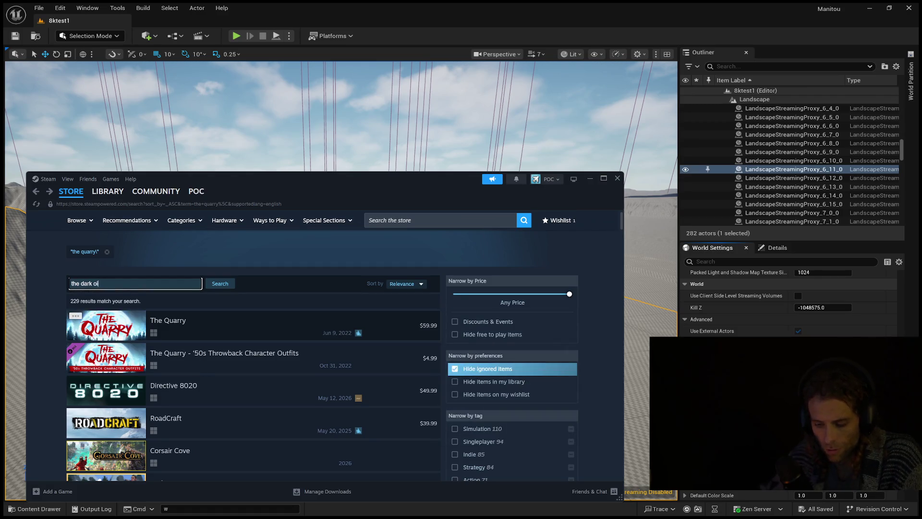
key(BackSpace)
key(BackSpace)
text(pit)
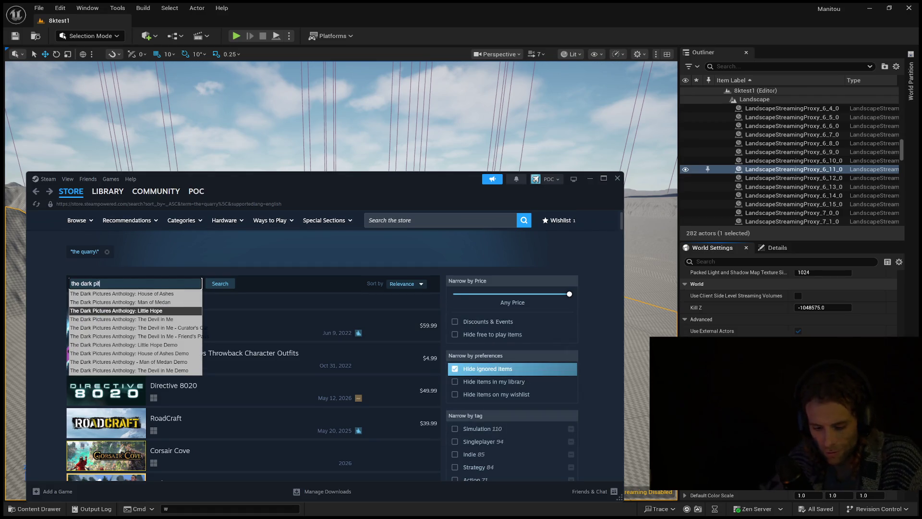
text(ures)
key(Return)
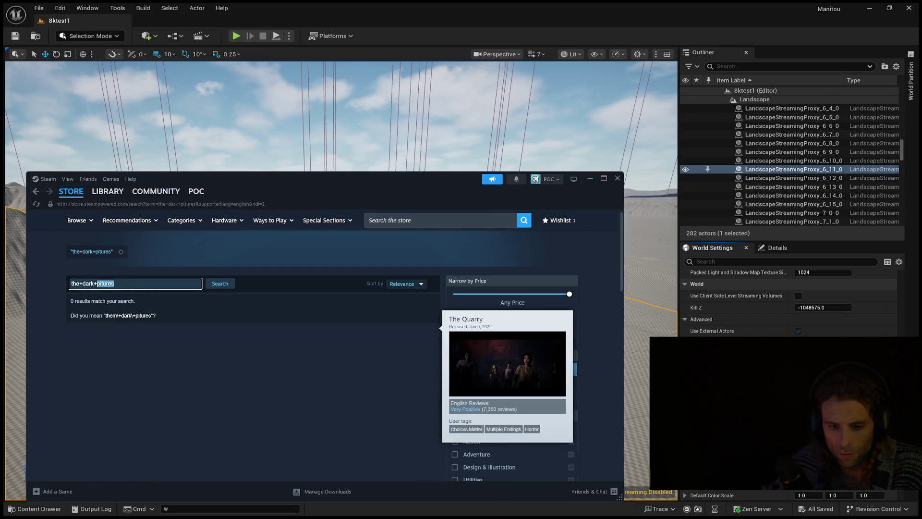
- Correct the query to 'the dark pictures', run it, and scroll the results
key(BackSpace)
key(BackSpace)
key(BackSpace)
key(BackSpace)
text(the da)
text(pictu)
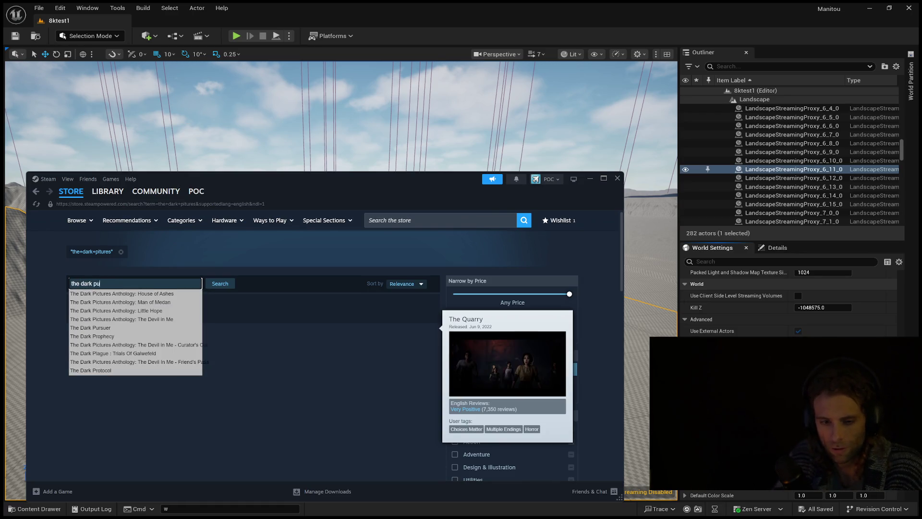
text(res)
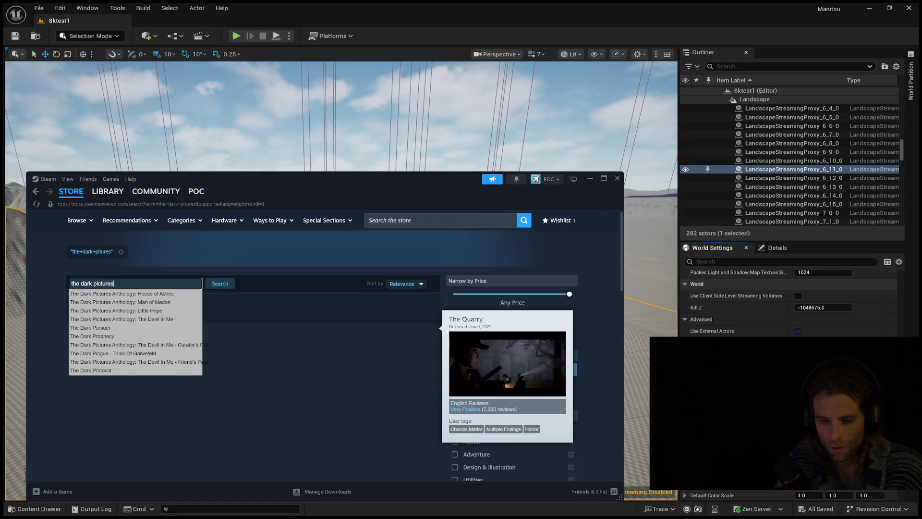
key(Return)
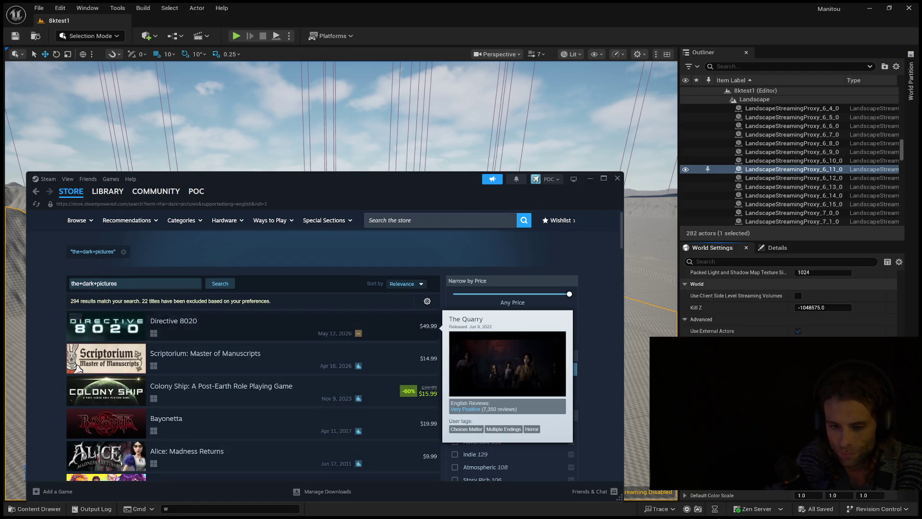
scroll(250, 355, down, 1)
scroll(249, 355, up, 1)
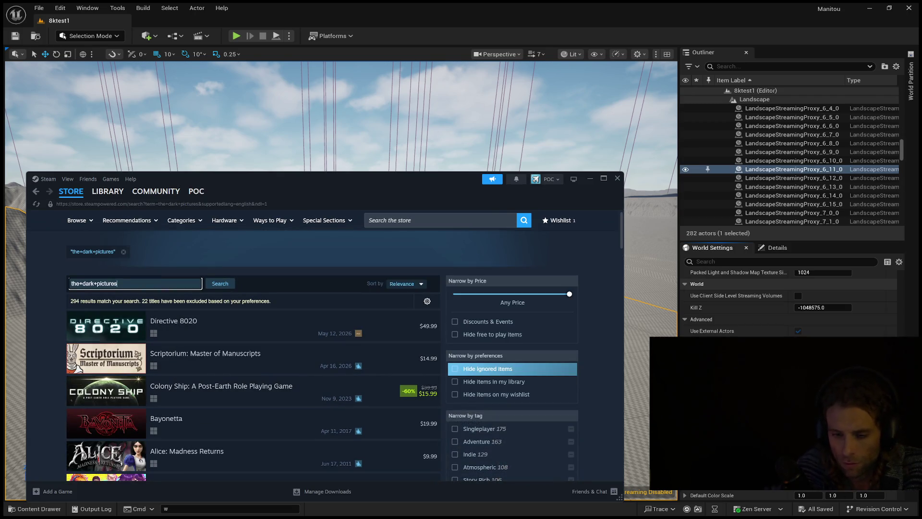
scroll(250, 355, down, 1)
scroll(250, 356, up, 1)
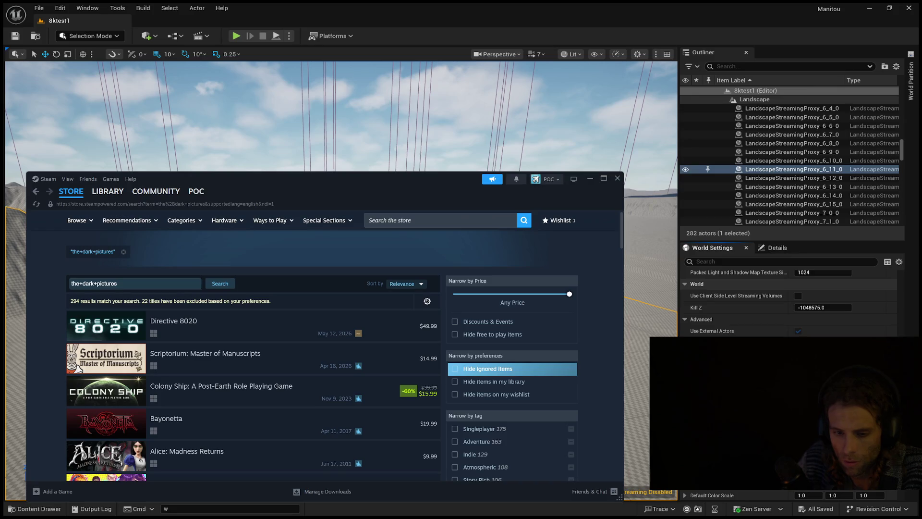
scroll(253, 351, down, 3)
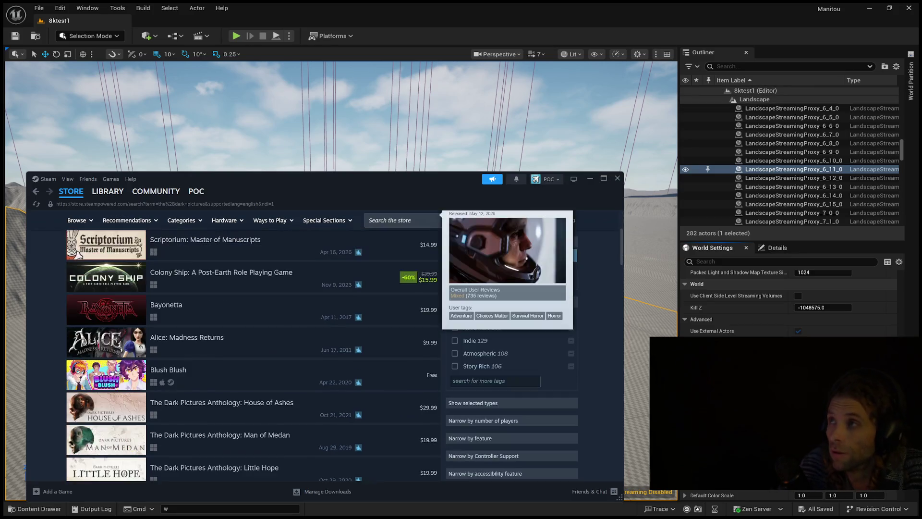
scroll(252, 322, down, 1)
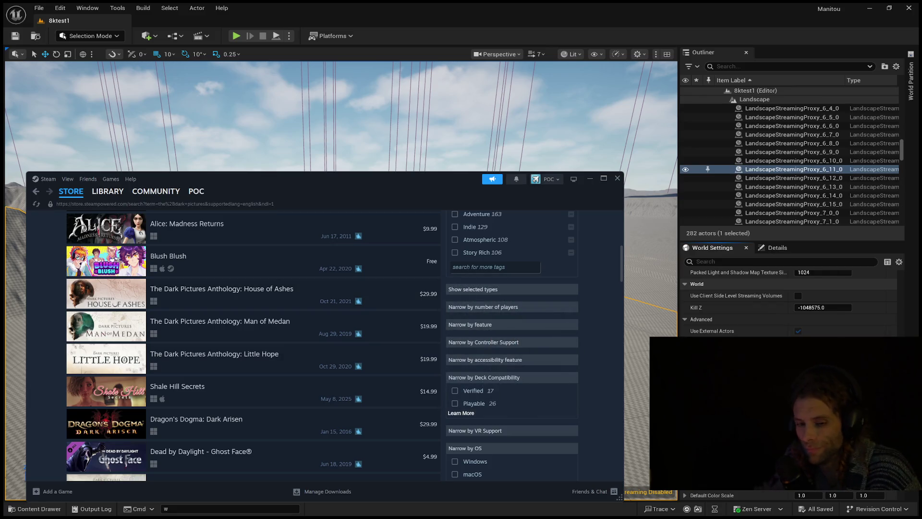
mouse_move(288, 422)
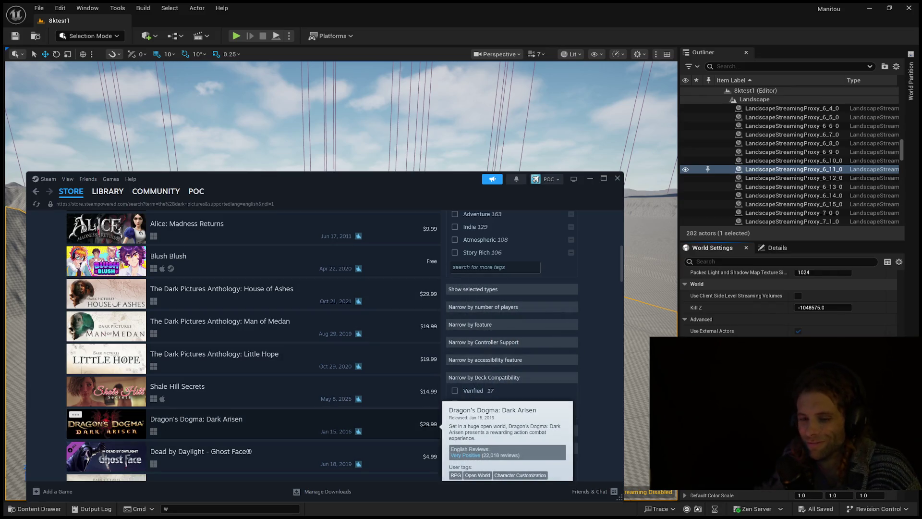
scroll(288, 336, down, 5)
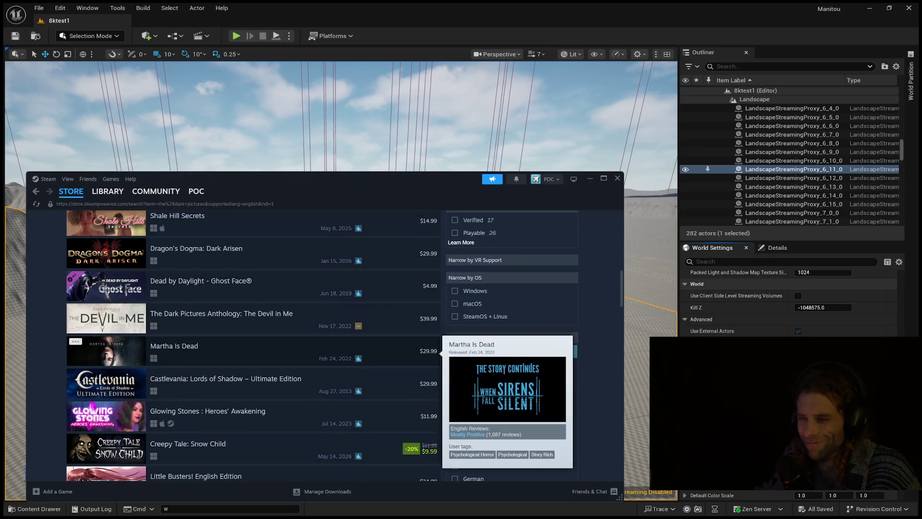
scroll(288, 312, down, 2)
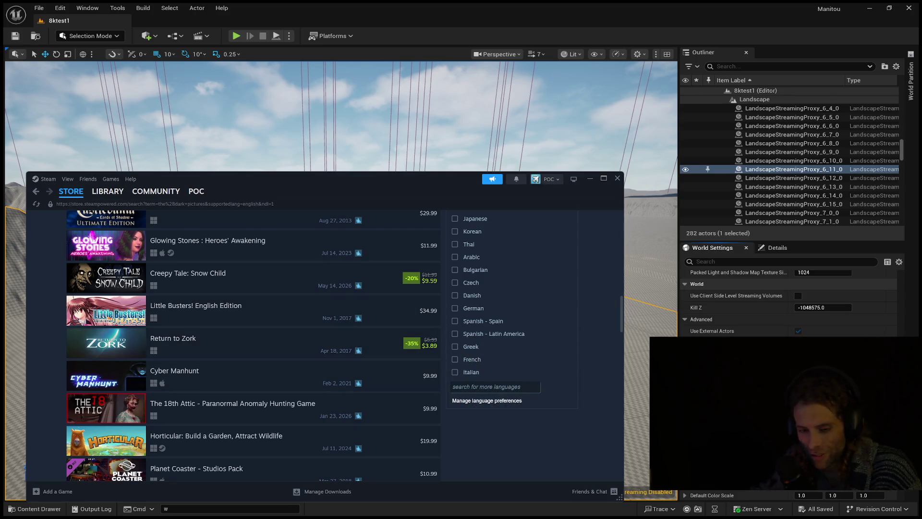
scroll(240, 367, up, 2)
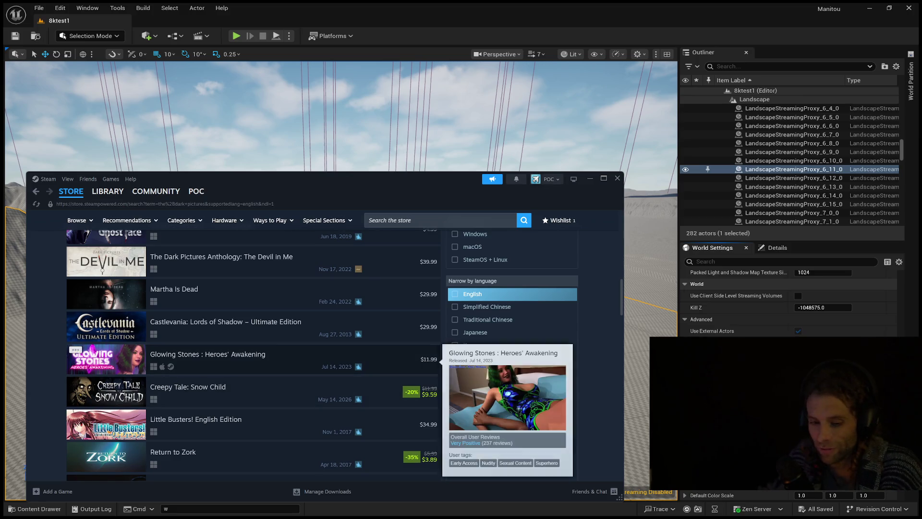
scroll(288, 355, up, 1)
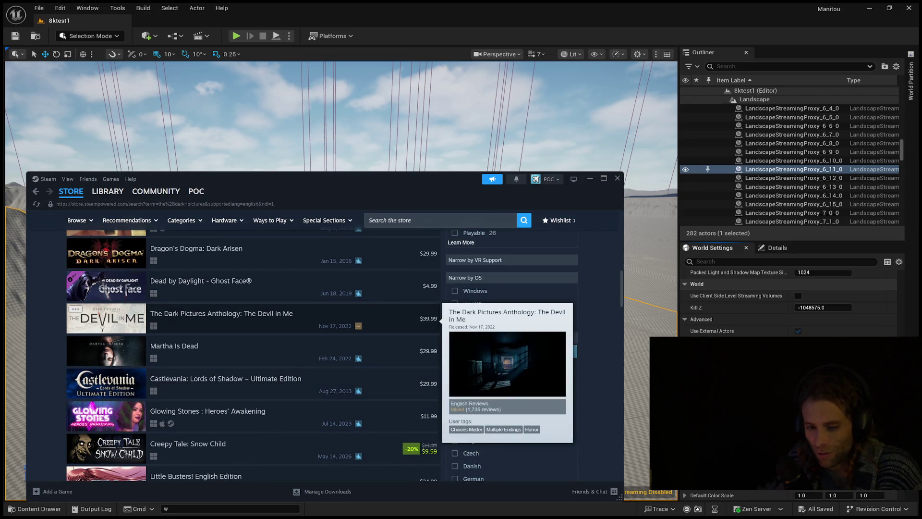
scroll(288, 355, up, 1)
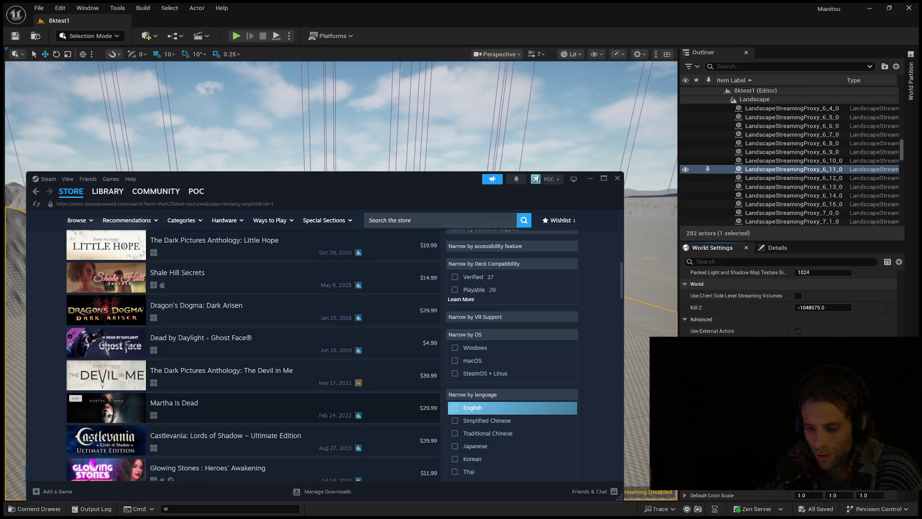
mouse_move(288, 375)
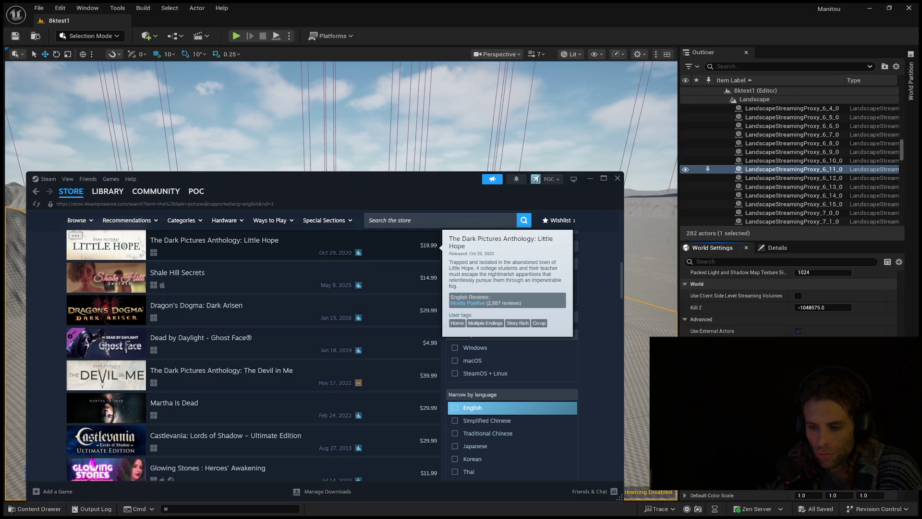
scroll(253, 355, up, 2)
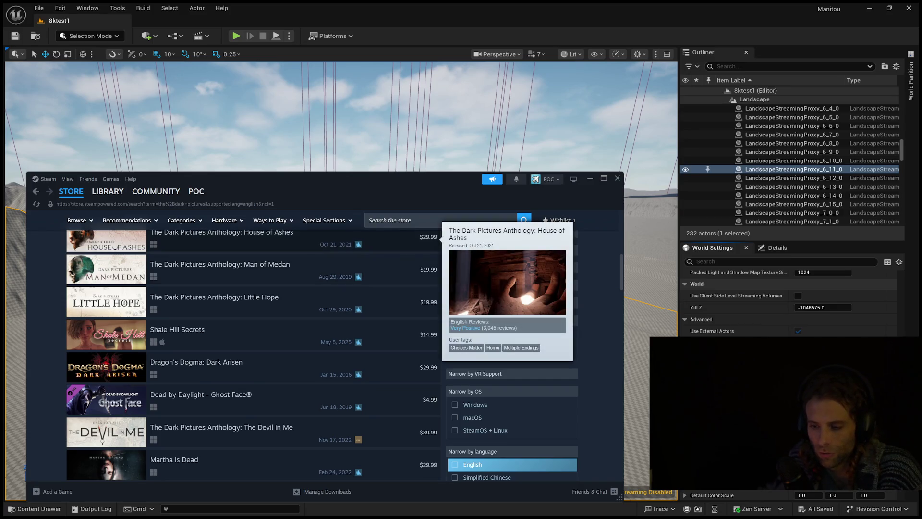
scroll(288, 240, up, 3)
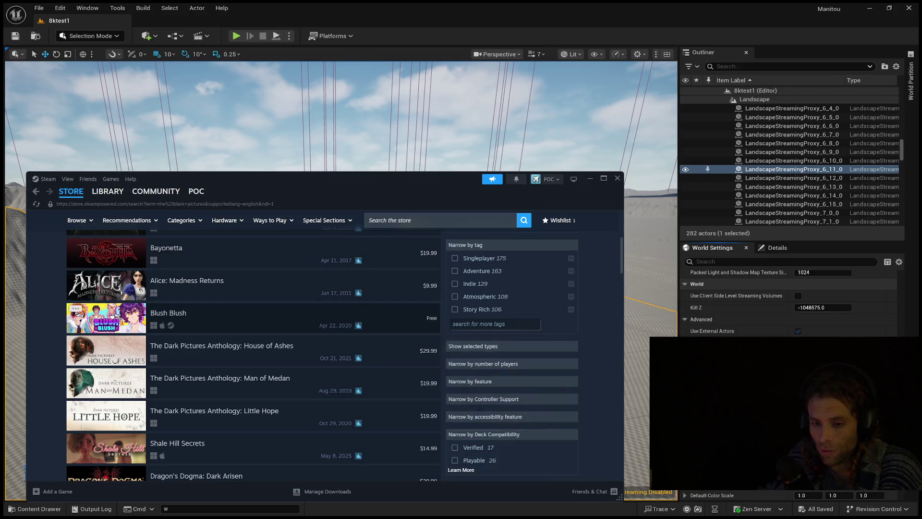
scroll(288, 365, down, 3)
scroll(288, 365, down, 10)
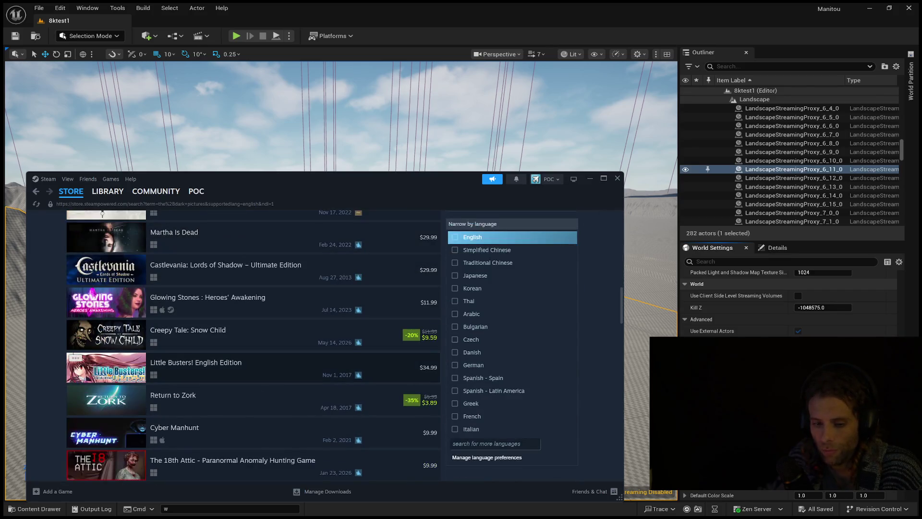
scroll(288, 368, down, 5)
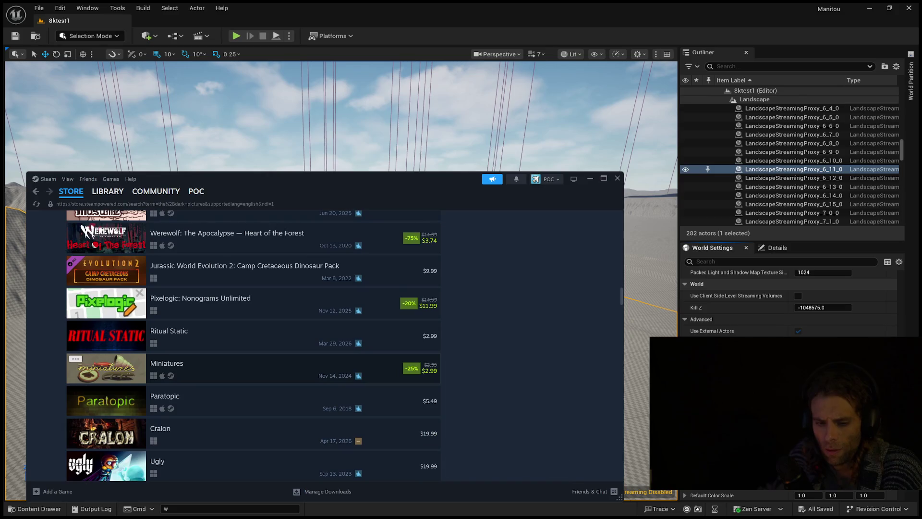
scroll(288, 368, up, 20)
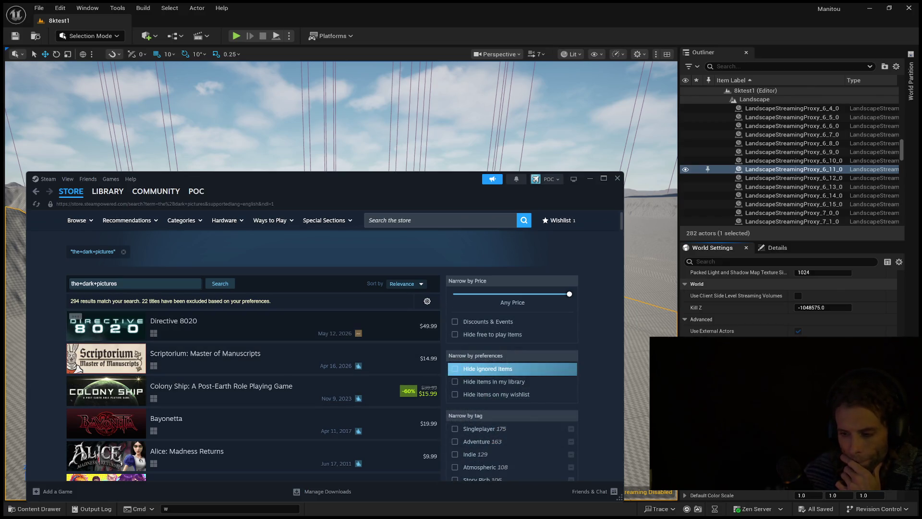
scroll(105, 346, down, 3)
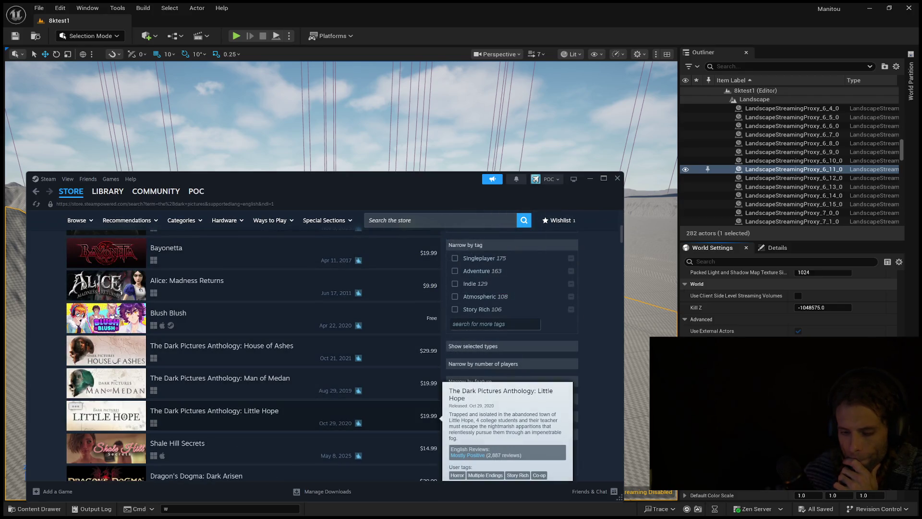
scroll(105, 423, down, 1)
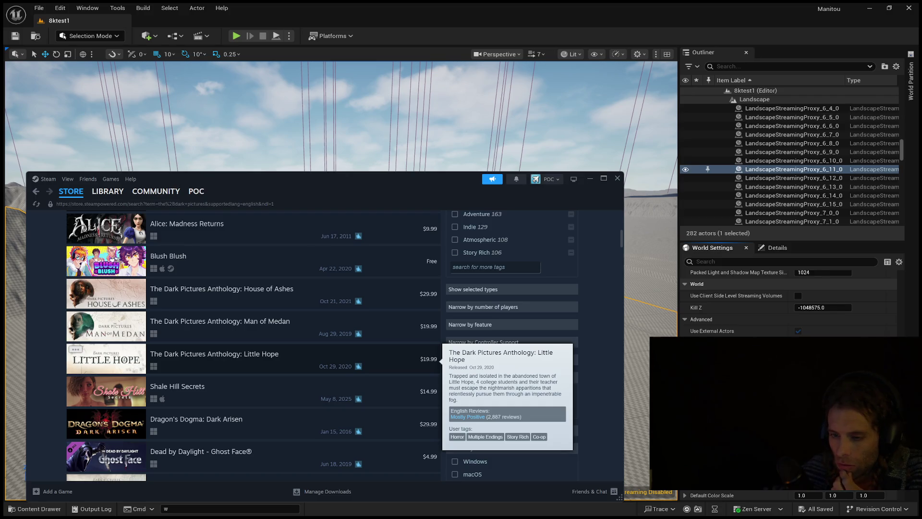
scroll(288, 360, up, 2)
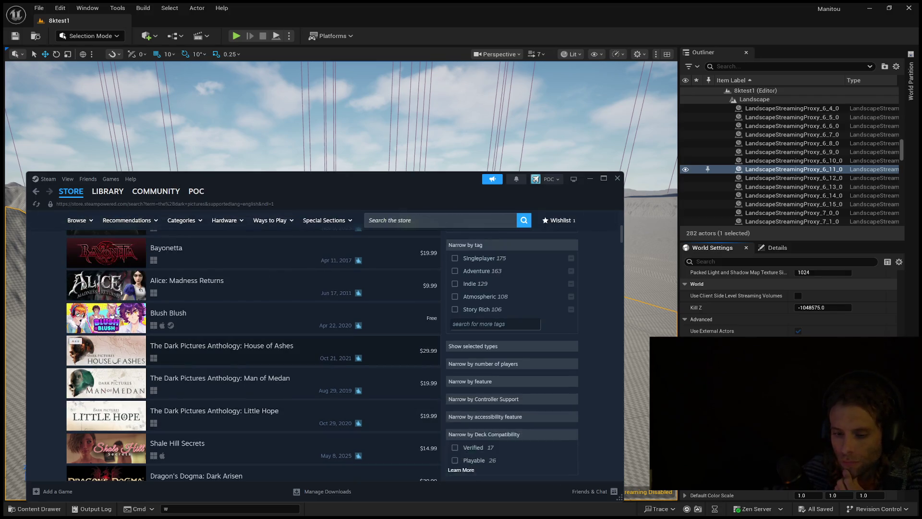
scroll(288, 365, down, 3)
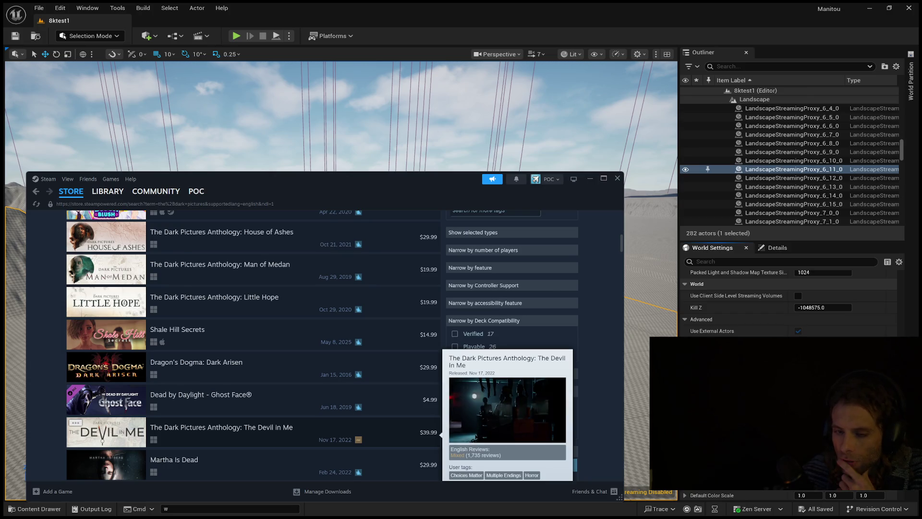
scroll(253, 346, up, 1)
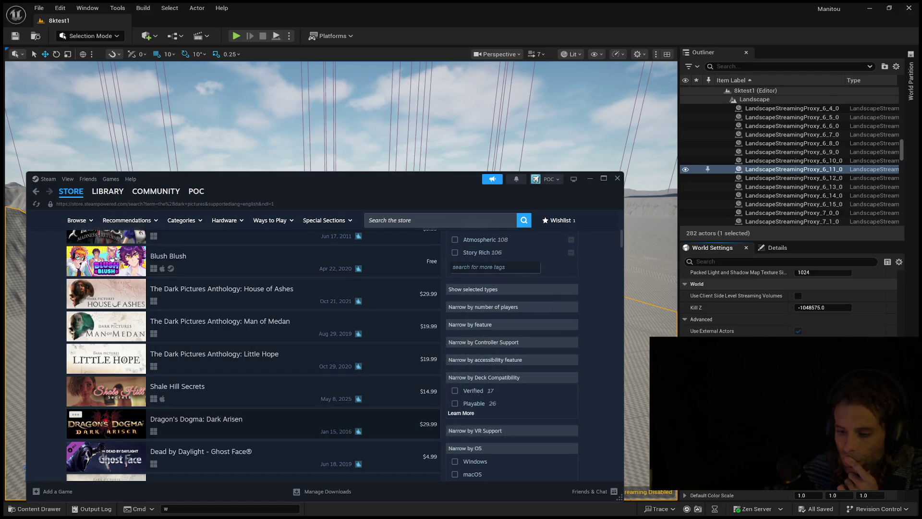
scroll(253, 374, down, 1)
scroll(252, 331, up, 1)
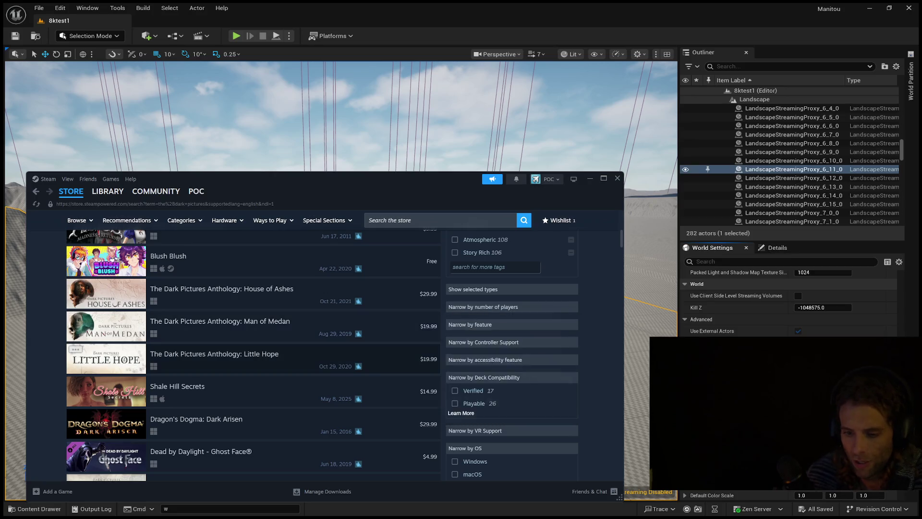
mouse_move(250, 358)
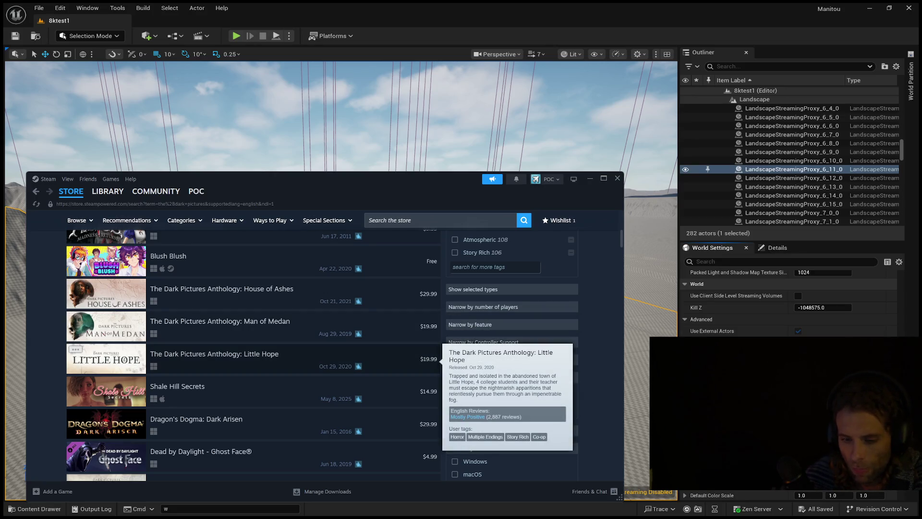
mouse_move(250, 293)
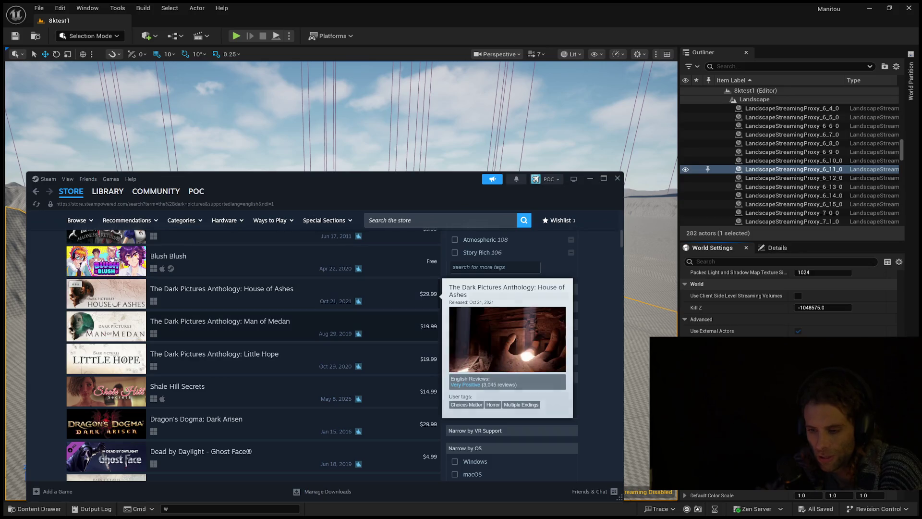
click(249, 293)
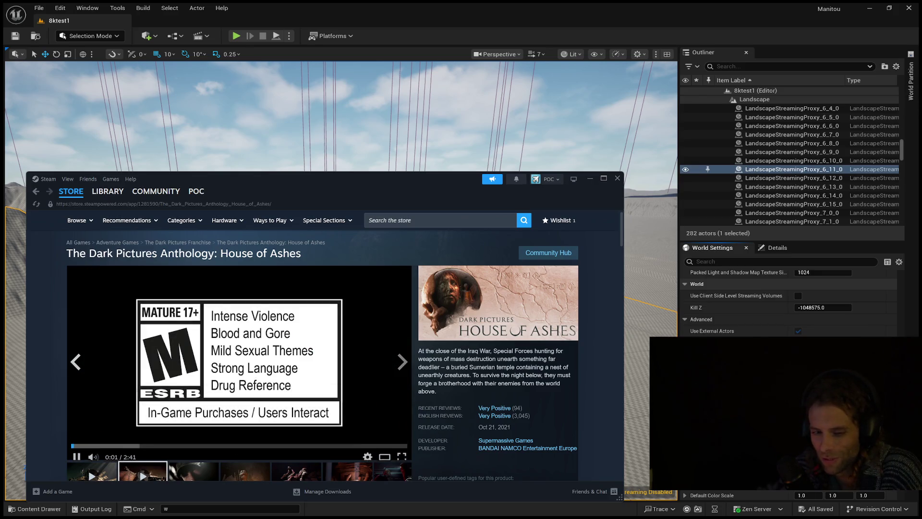
key(alt+Left)
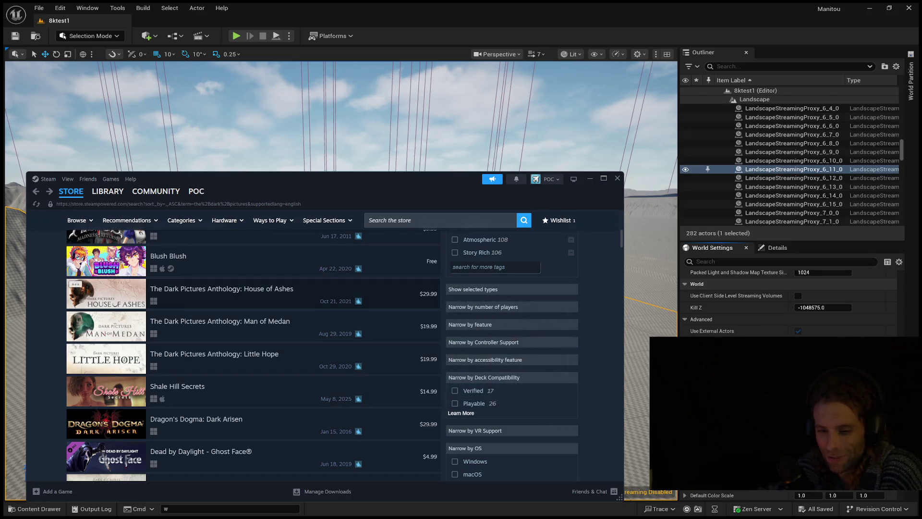
click(76, 284)
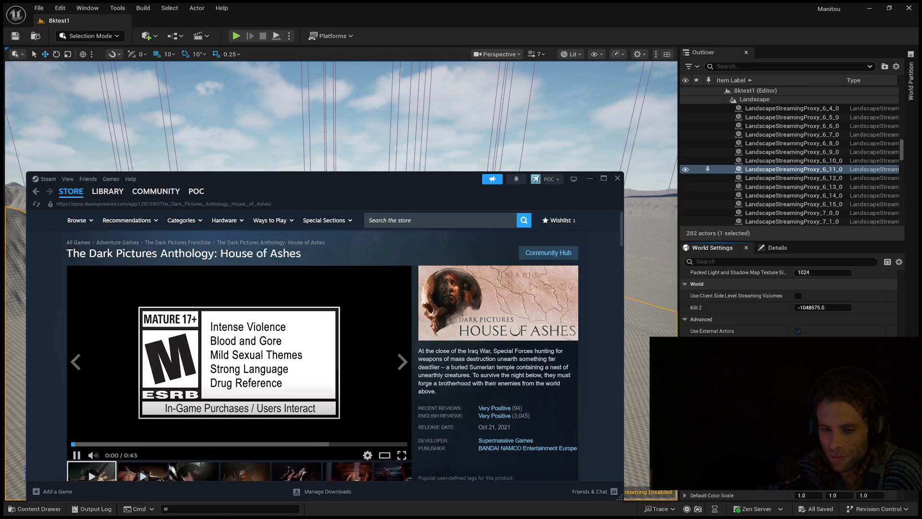
key(alt+Left)
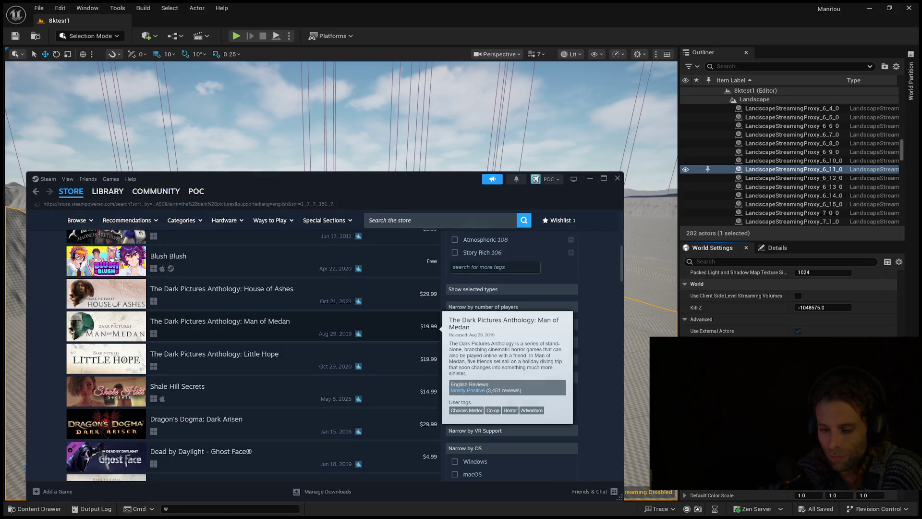
- Open the Man of Medan store page, pause and resume its trailer, then enlarge it
click(76, 317)
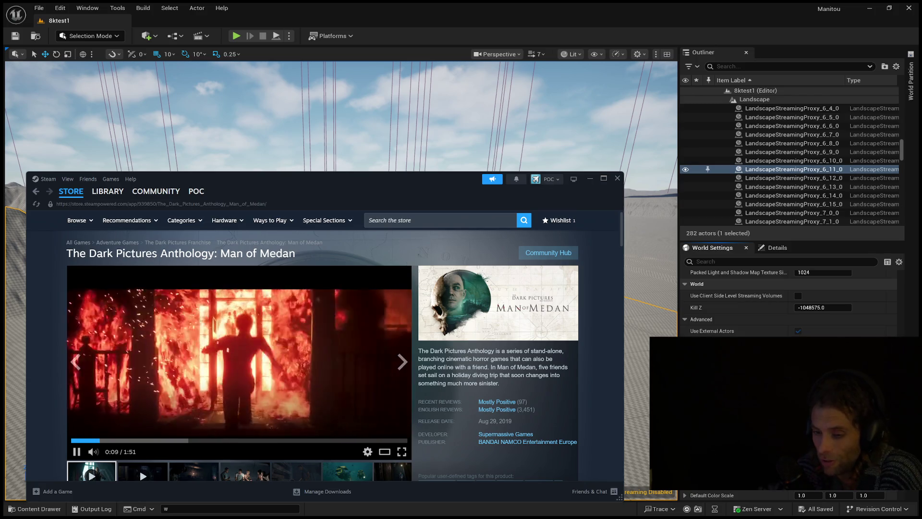
key(space)
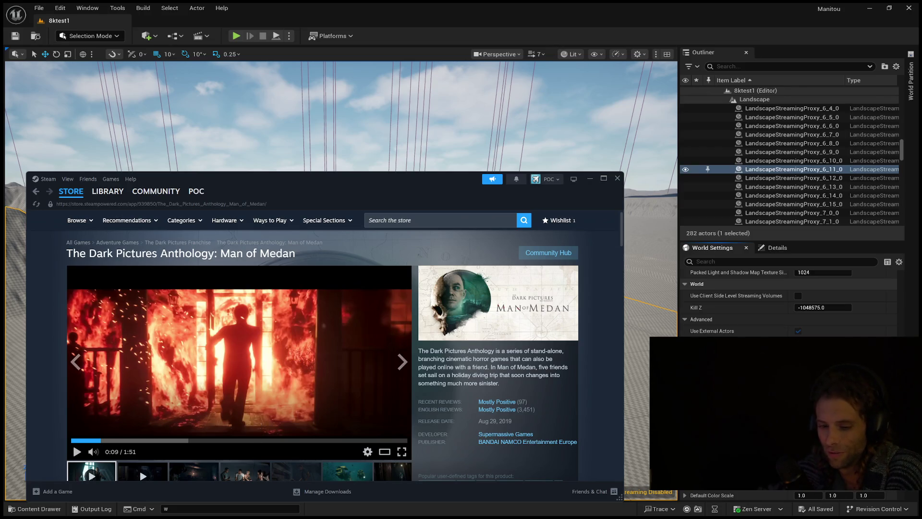
key(space)
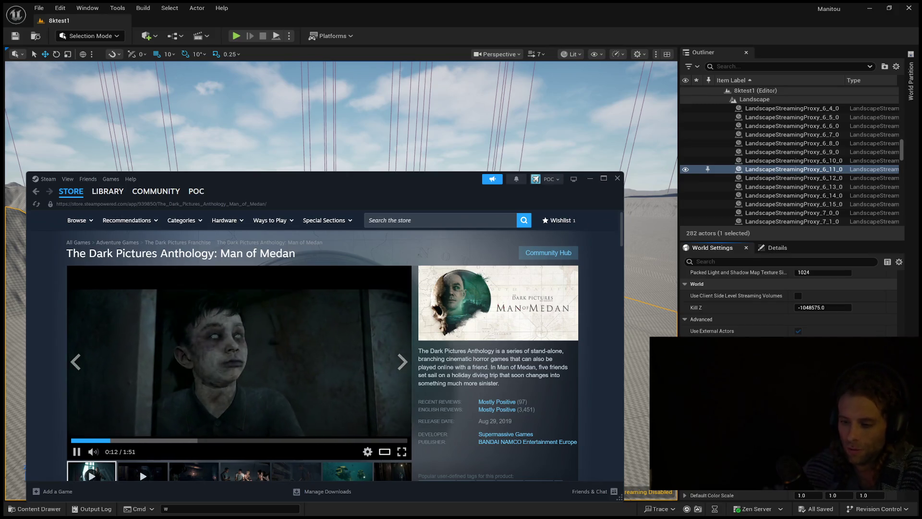
click(384, 451)
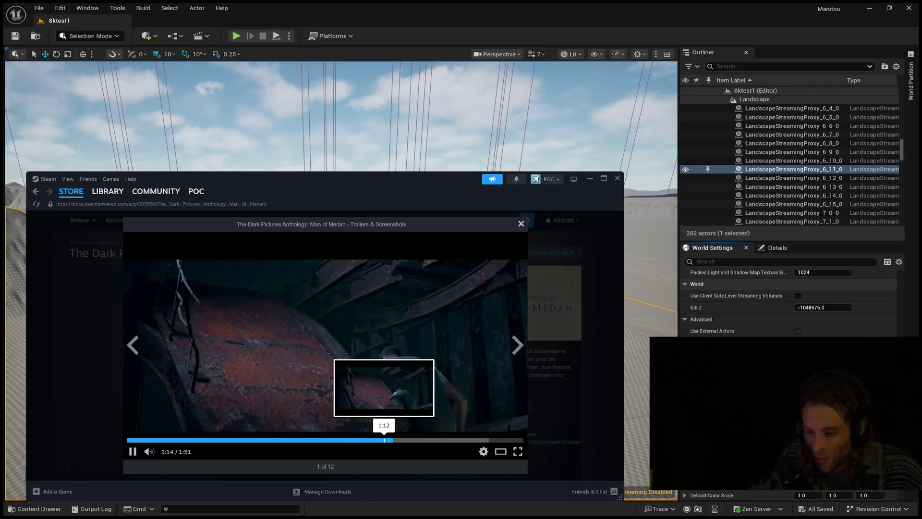
- Seek the Man of Medan trailer to 1:12, close the viewer, and return to the results
click(385, 440)
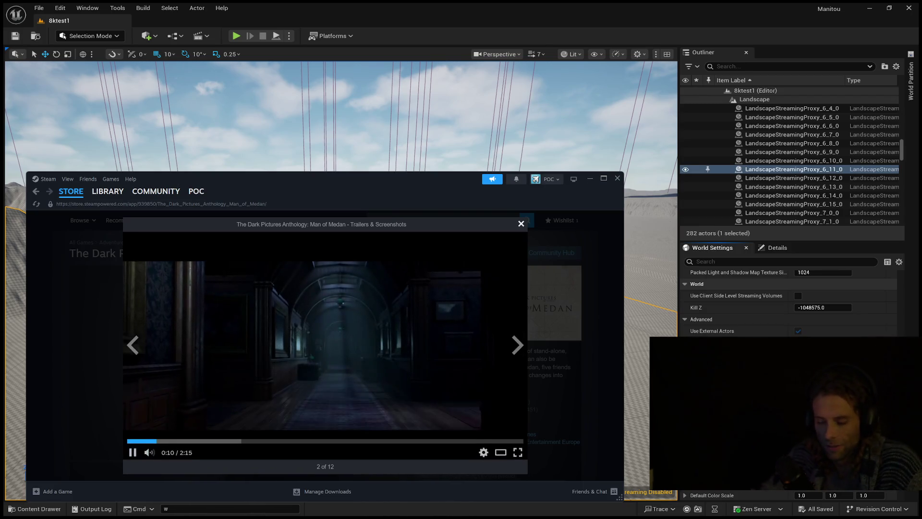
key(Escape)
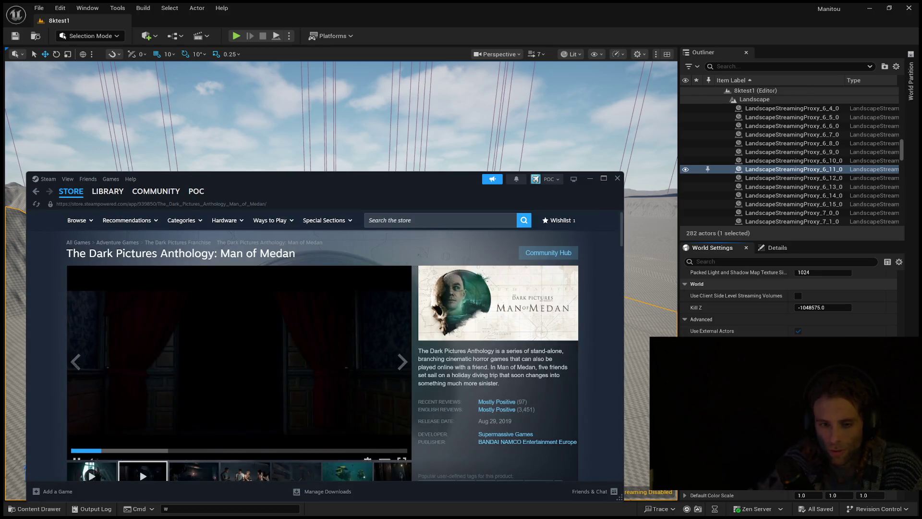
key(alt+Left)
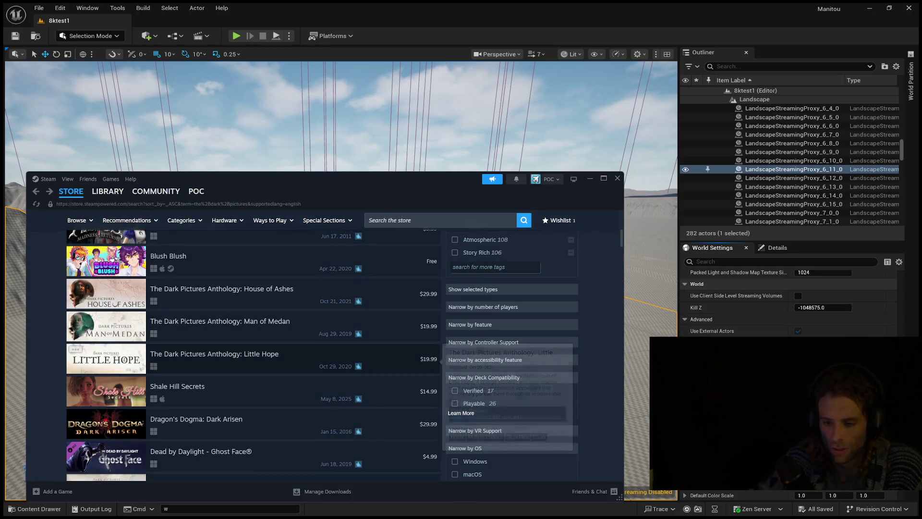
- Open The Dark Pictures Anthology: Little Hope store page and let its trailer play
click(240, 359)
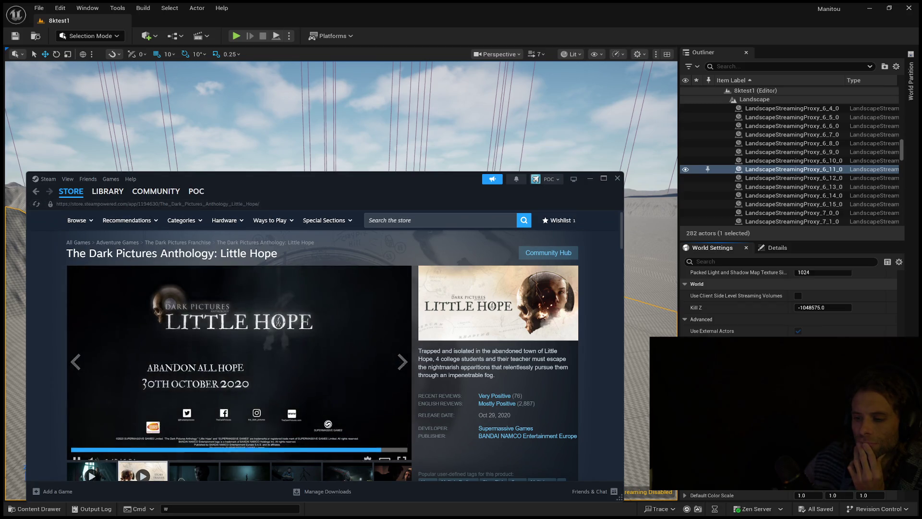
- Look at the House of Ashes store page, then return to the dark pictures results
click(35, 191)
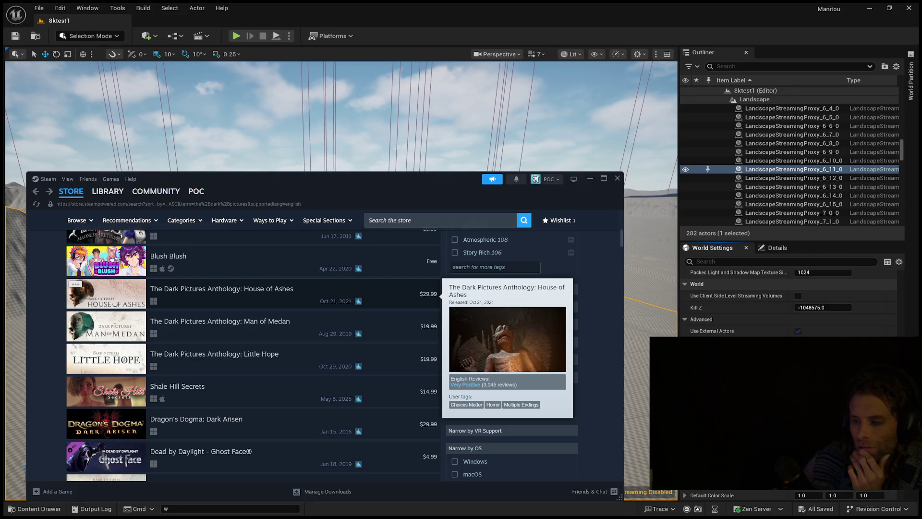
click(288, 293)
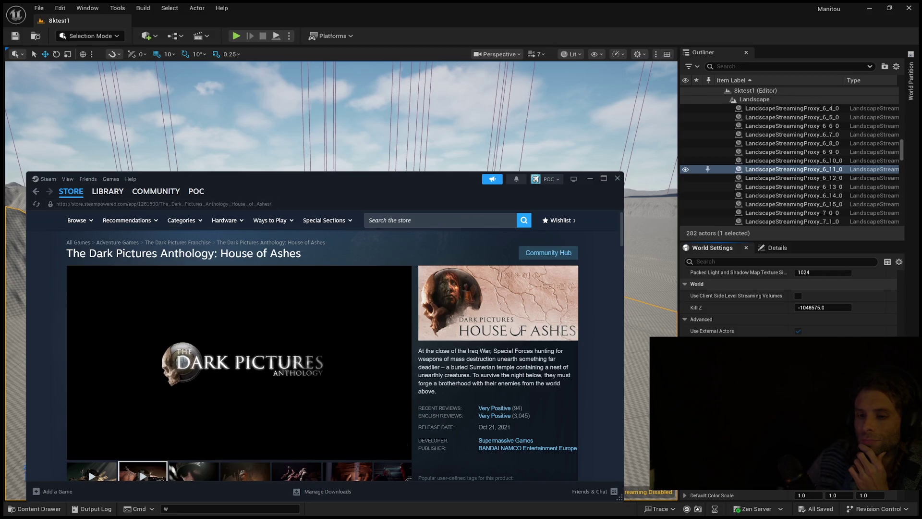
key(alt+Left)
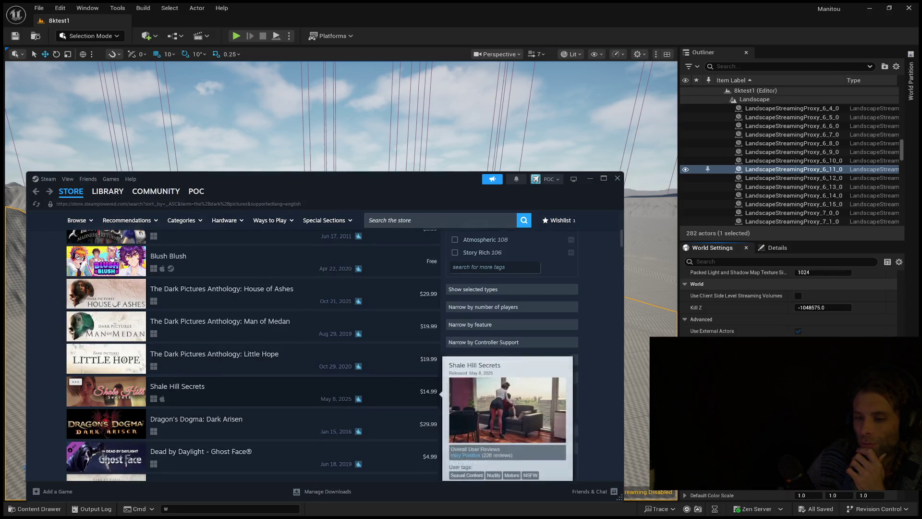
scroll(75, 385, down, 1)
- Open The Devil in Me store page and view the second and third media gallery items
click(77, 425)
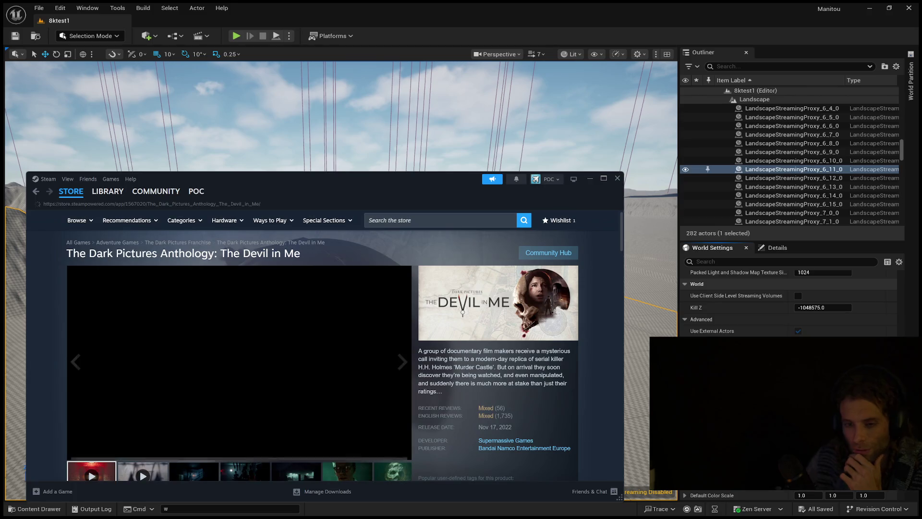
click(142, 471)
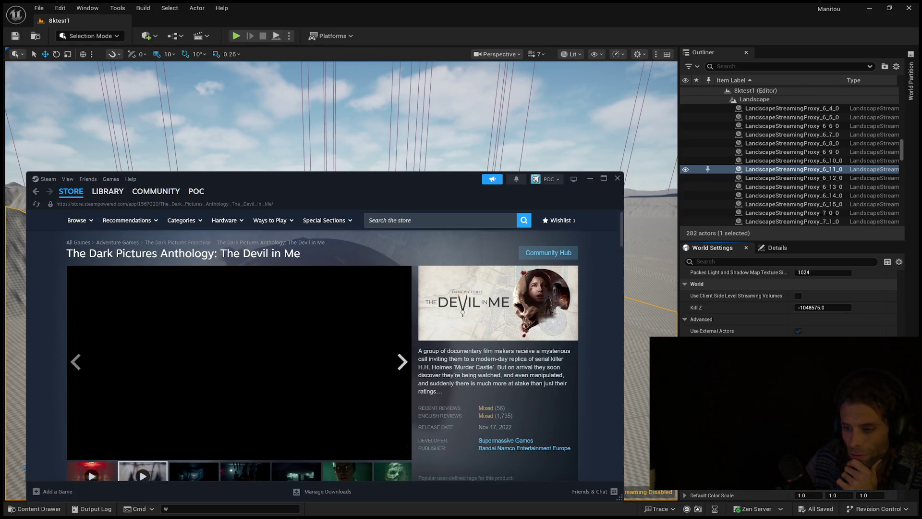
click(194, 470)
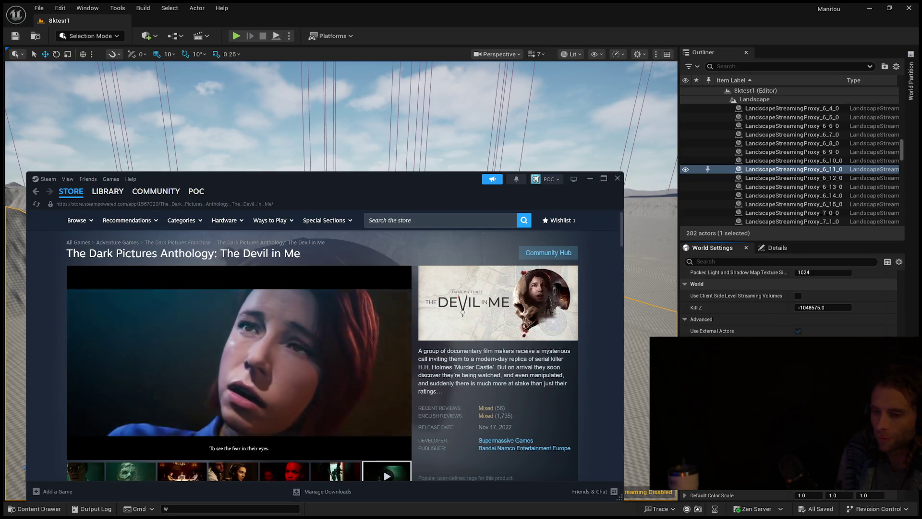
mouse_move(239, 360)
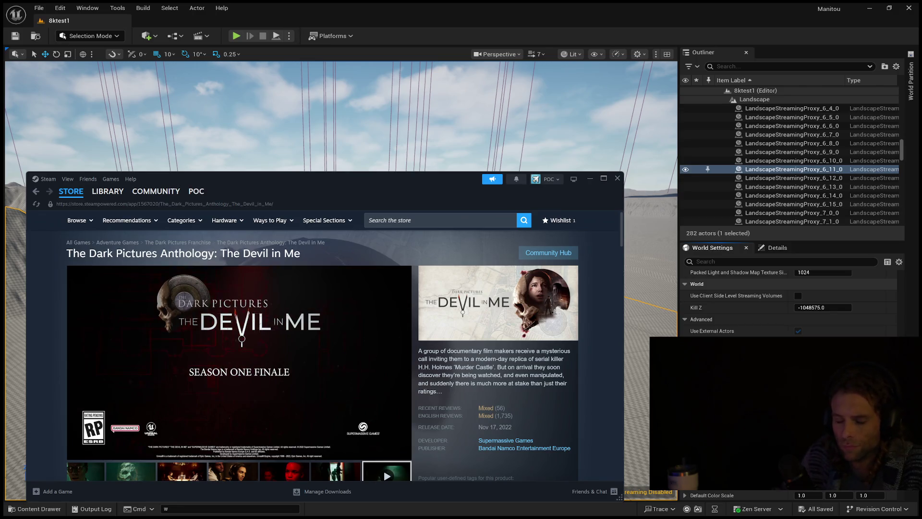
scroll(565, 418, down, 5)
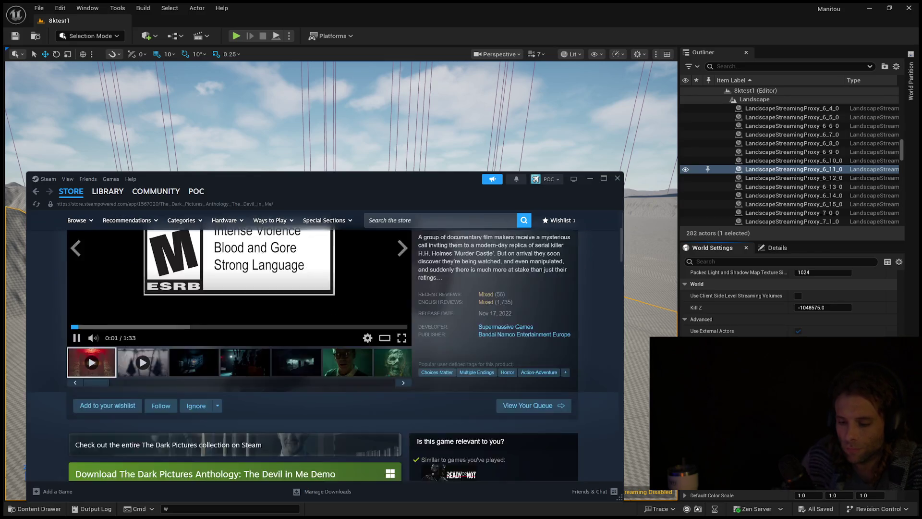
scroll(324, 355, up, 5)
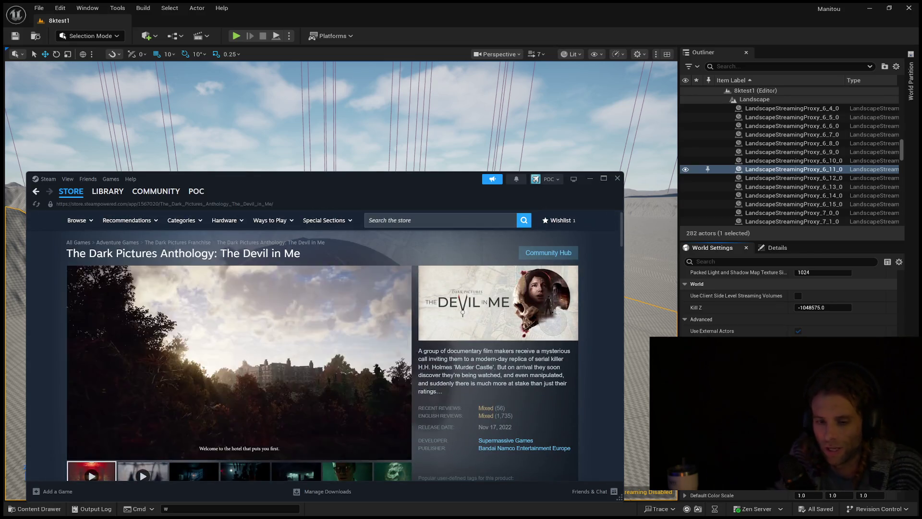
- Return to the Dark Pictures results and open the House of Ashes store page
key(alt+Left)
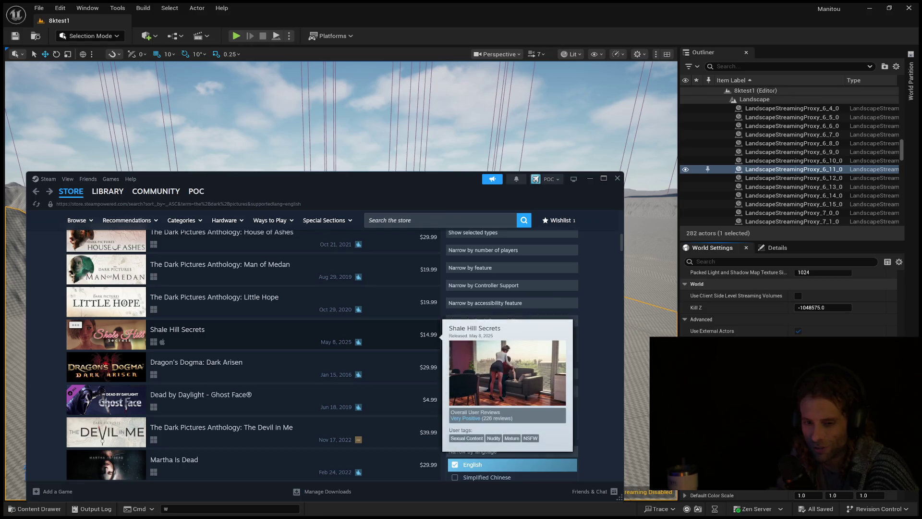
mouse_move(288, 368)
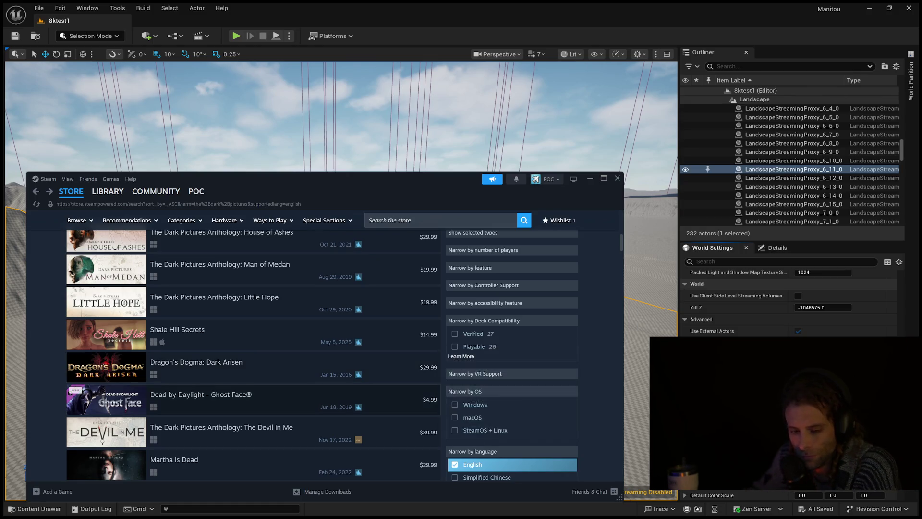
scroll(288, 372, down, 3)
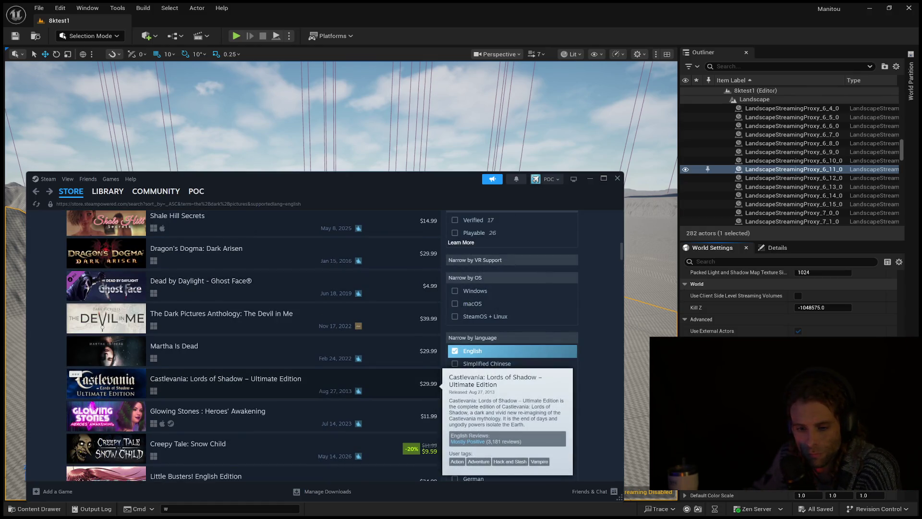
scroll(288, 379, up, 2)
scroll(288, 437, up, 3)
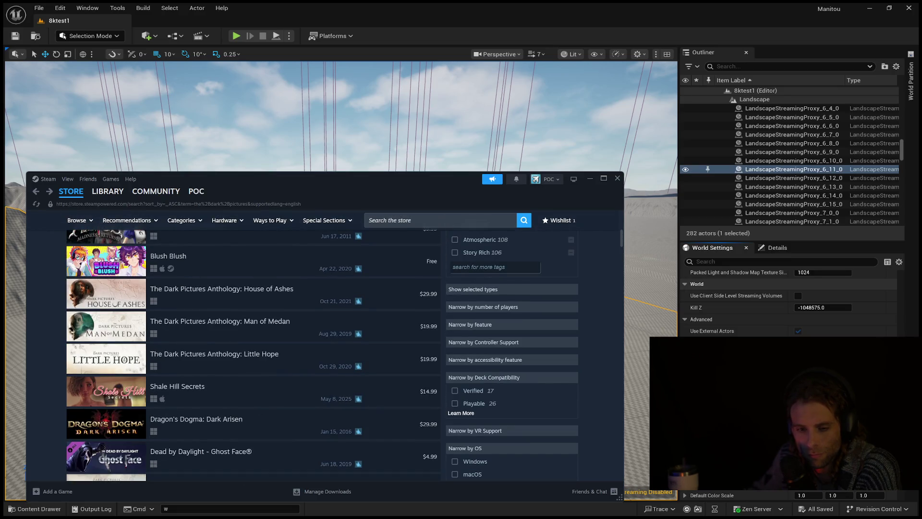
mouse_move(288, 294)
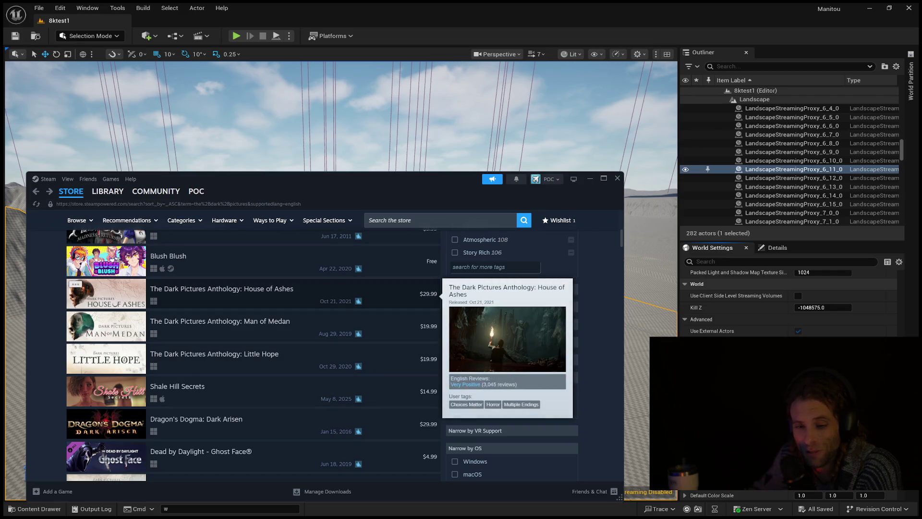
click(289, 294)
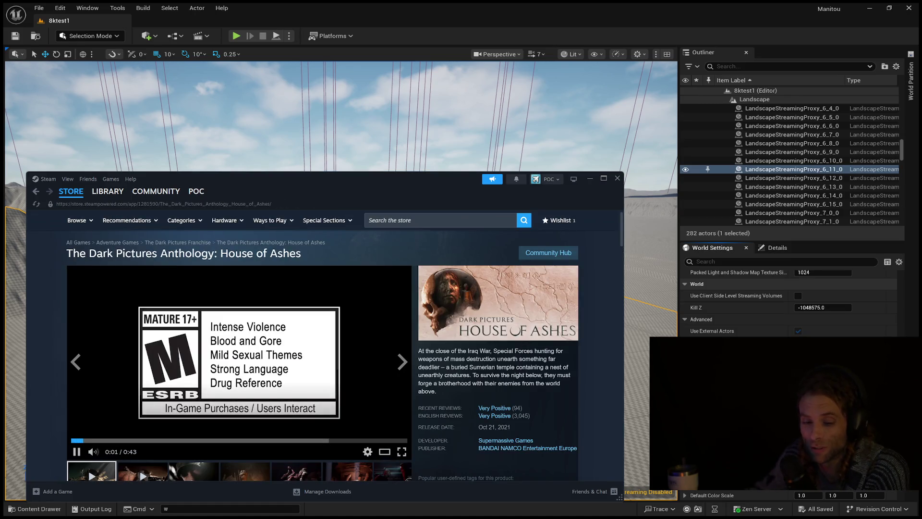
scroll(322, 336, down, 2)
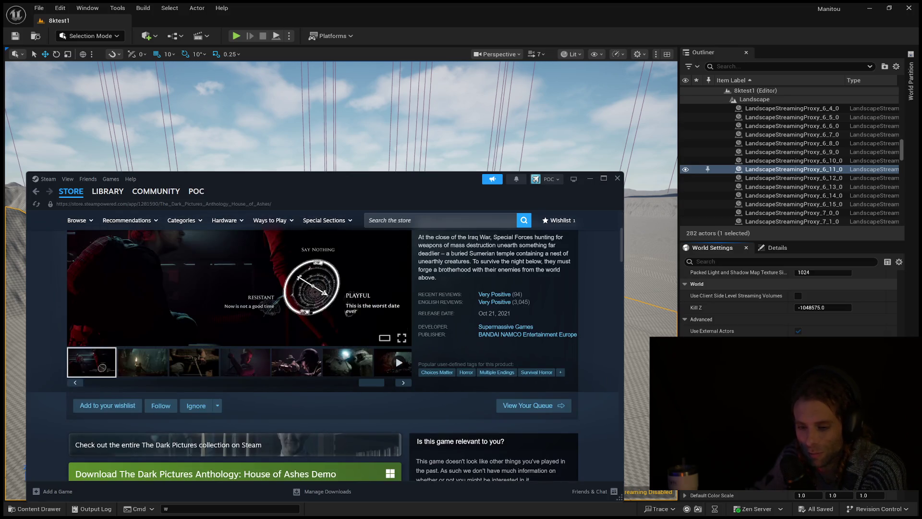
scroll(322, 337, up, 2)
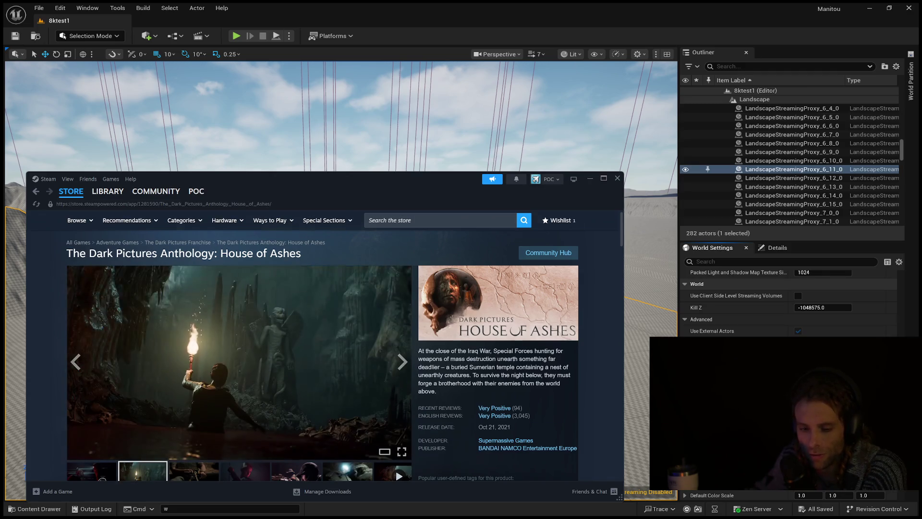
scroll(322, 337, down, 2)
scroll(322, 336, up, 1)
click(347, 419)
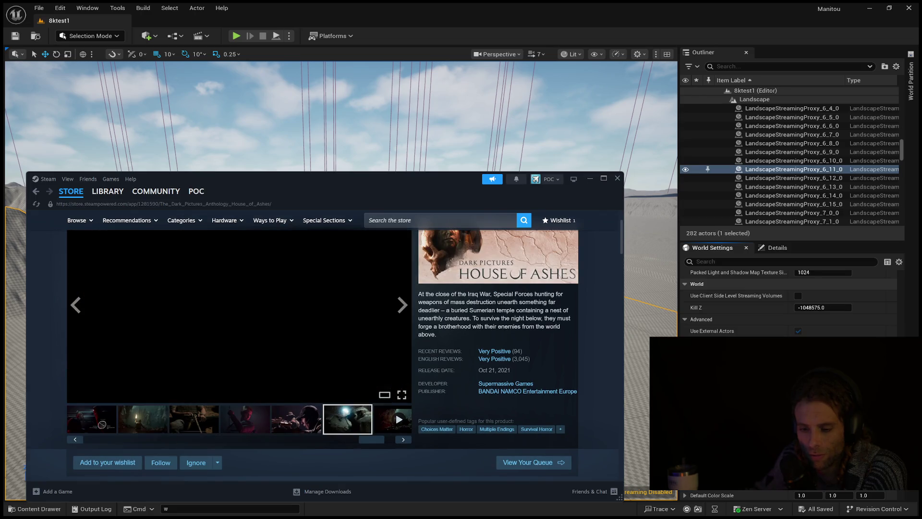
click(399, 419)
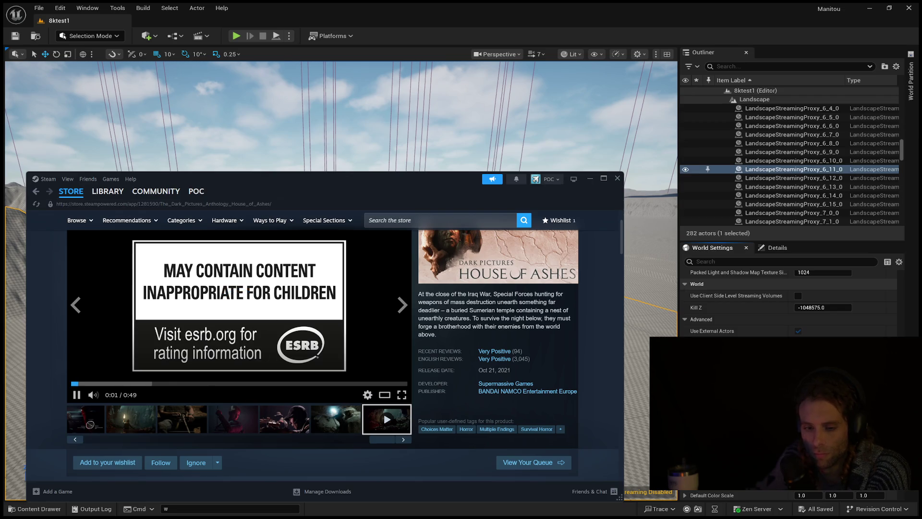
scroll(321, 355, down, 1)
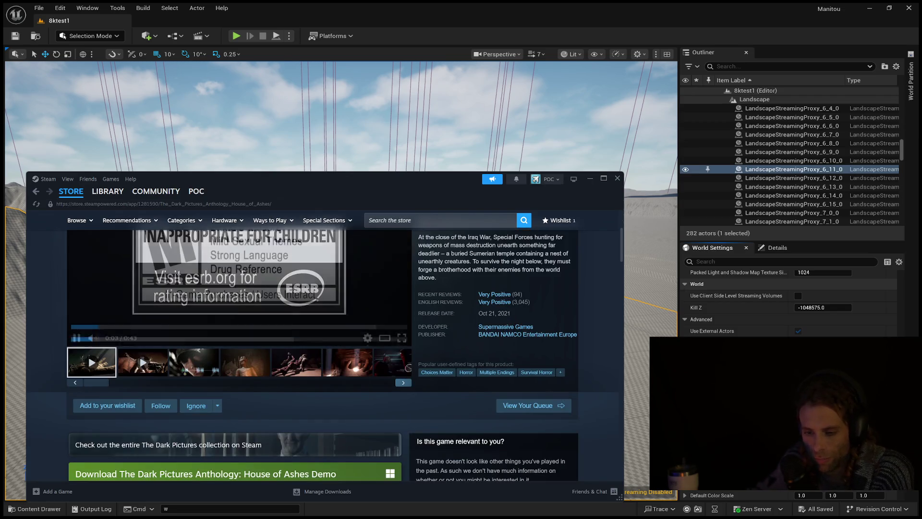
scroll(322, 351, up, 2)
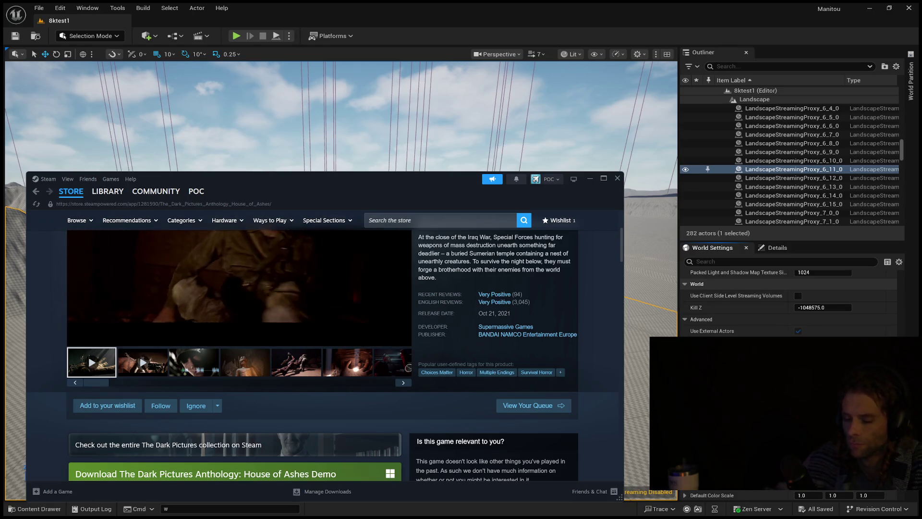
scroll(322, 355, up, 3)
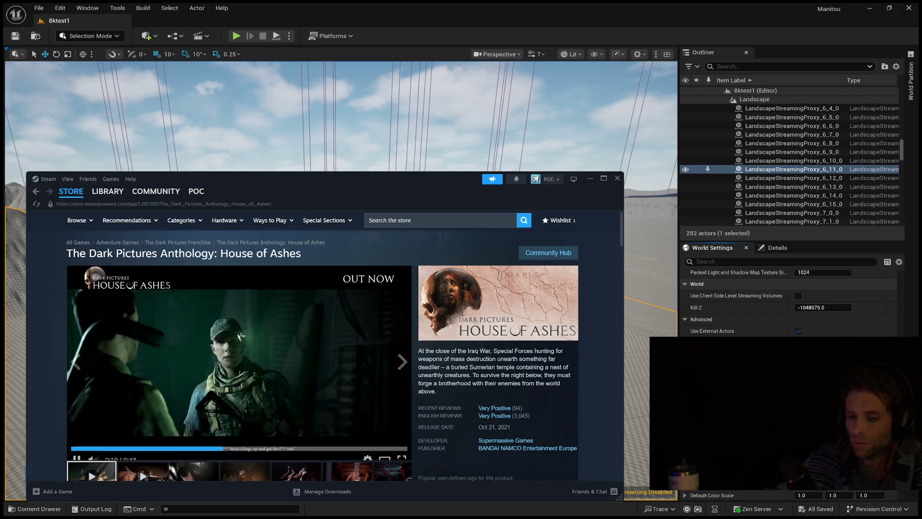
key(alt+Left)
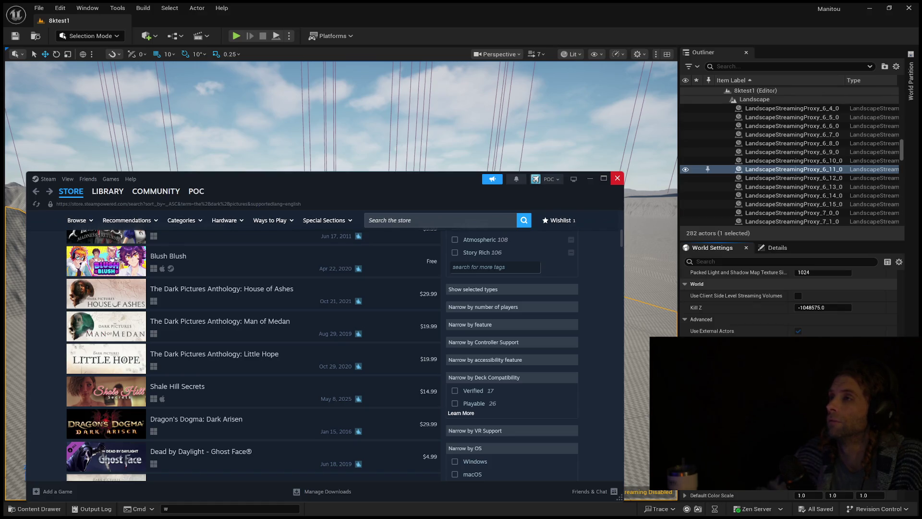
- Switch away from Steam with Alt+Tab to bring the Unreal Editor back
key(alt+Tab)
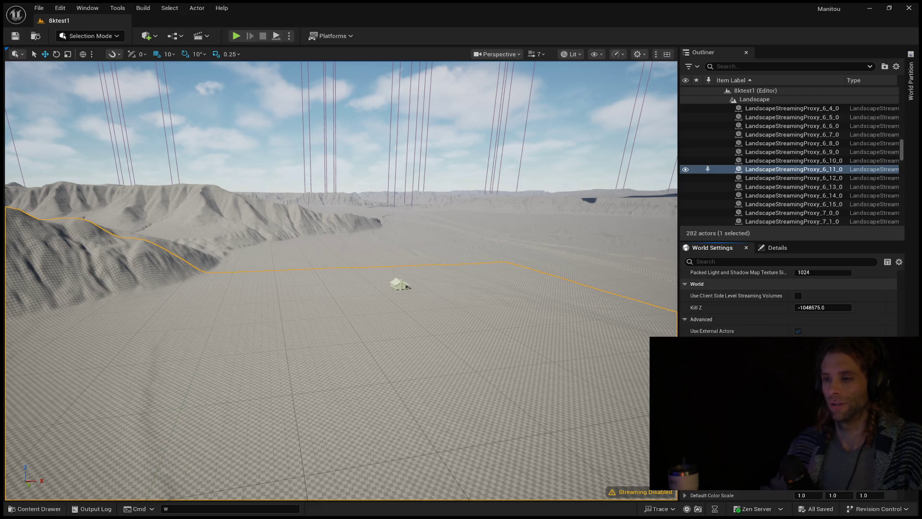
- Show the frame-rate readout and fly the camera down over the mountains toward the hillside
key(f)
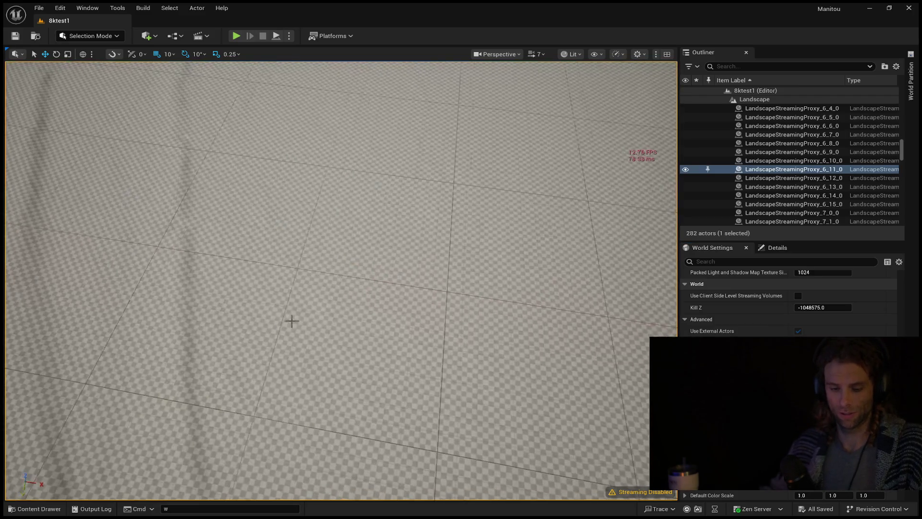
scroll(397, 264, down, 10)
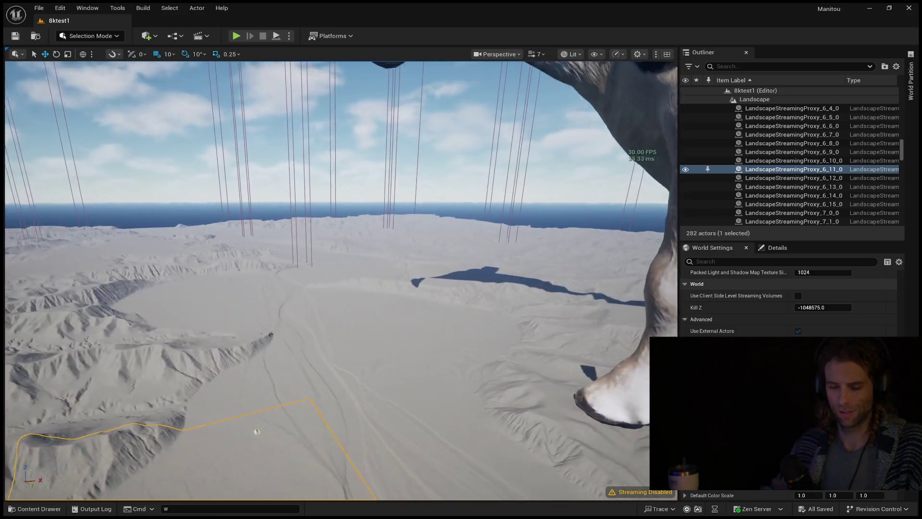
mouse_move(302, 415)
mouse_down()
mouse_move(302, 452)
mouse_move(289, 322)
mouse_move(275, 332)
mouse_up()
scroll(341, 278, up, 5)
- Select and deselect a hillside landscape section, then start Play in Editor
click(340, 393)
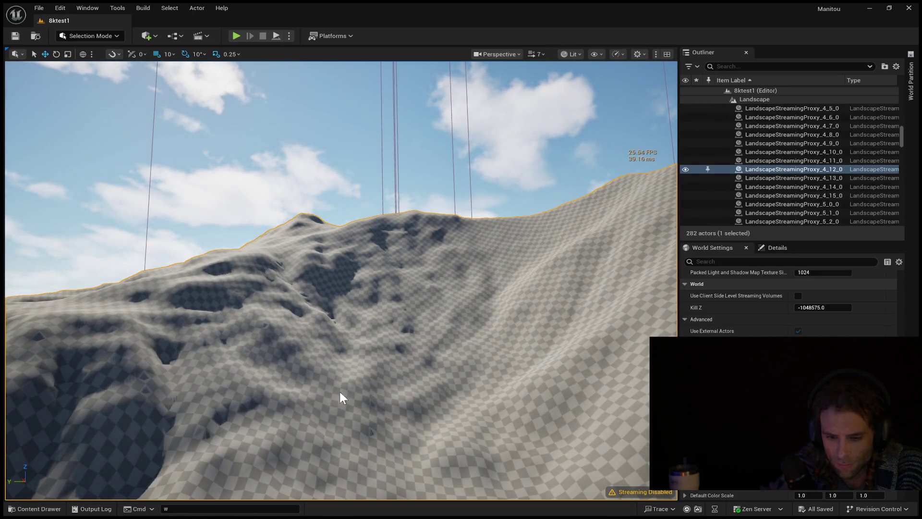
key(Escape)
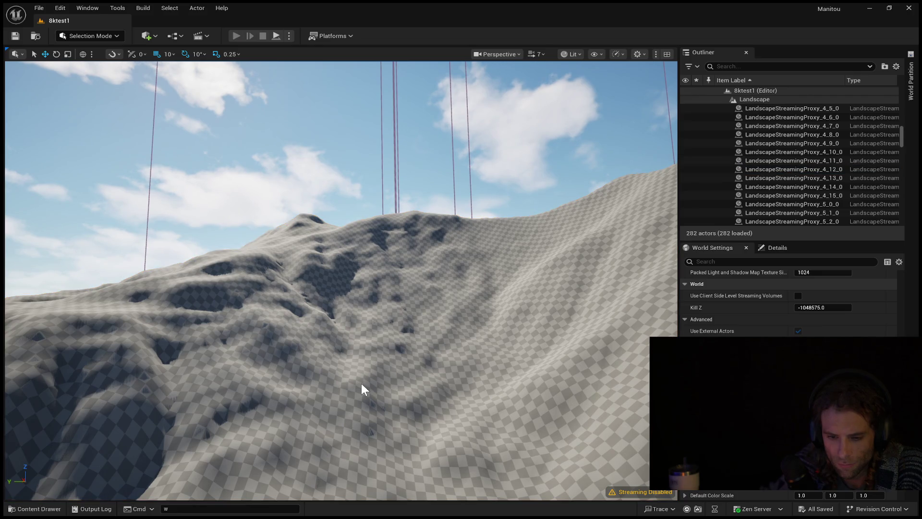
key(alt+p)
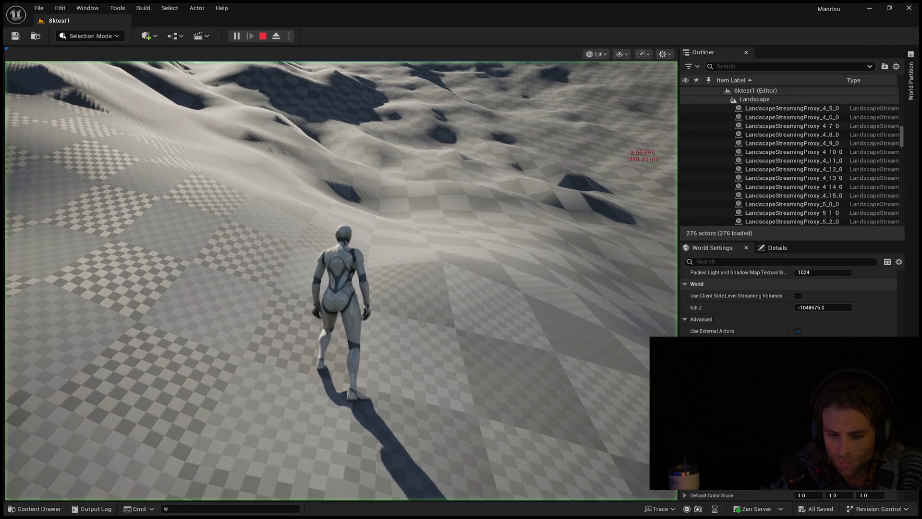
- Take control of the third-person character, walk across the landscape, then stop the play session
click(340, 393)
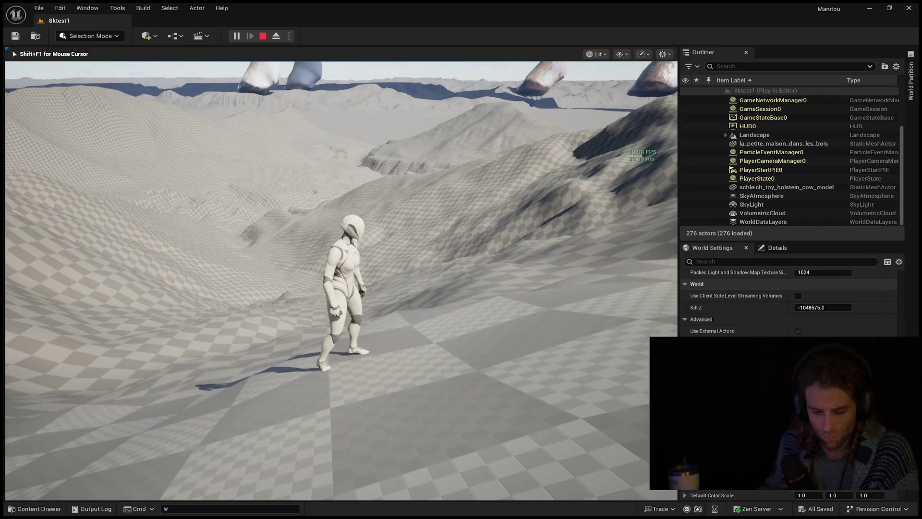
key(Escape)
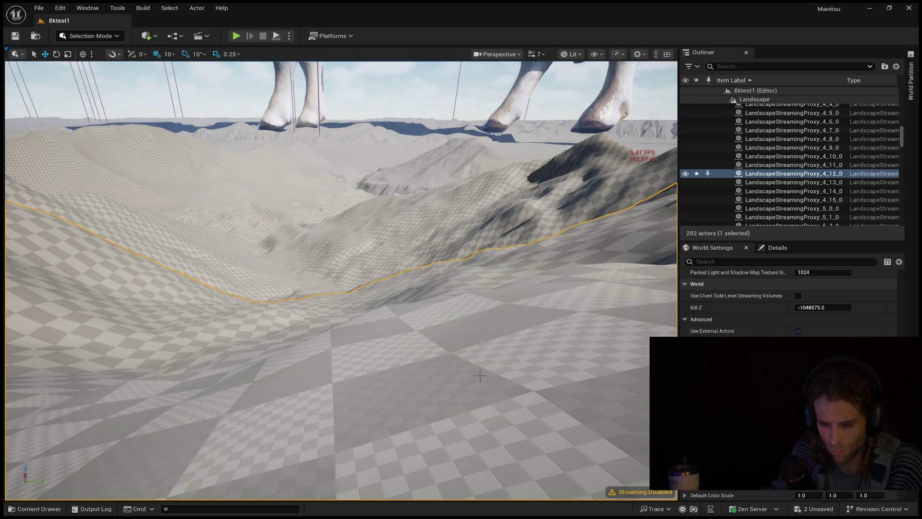
- Tilt up toward the cow, Ctrl+L-rotate the sun to a low warm angle, select LandscapeStreamingProxy_5_12_0
mouse_move(513, 319)
mouse_down()
mouse_move(514, 231)
mouse_move(514, 307)
mouse_up()
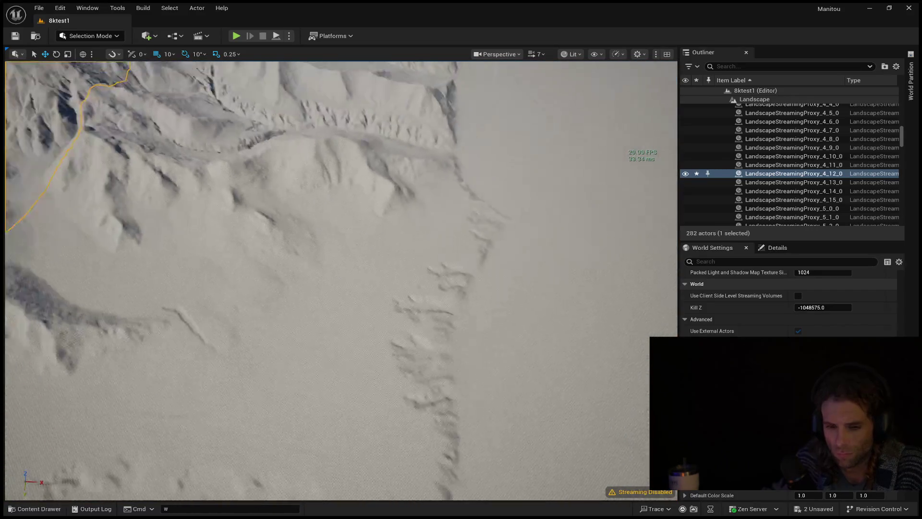
key(ctrl+l)
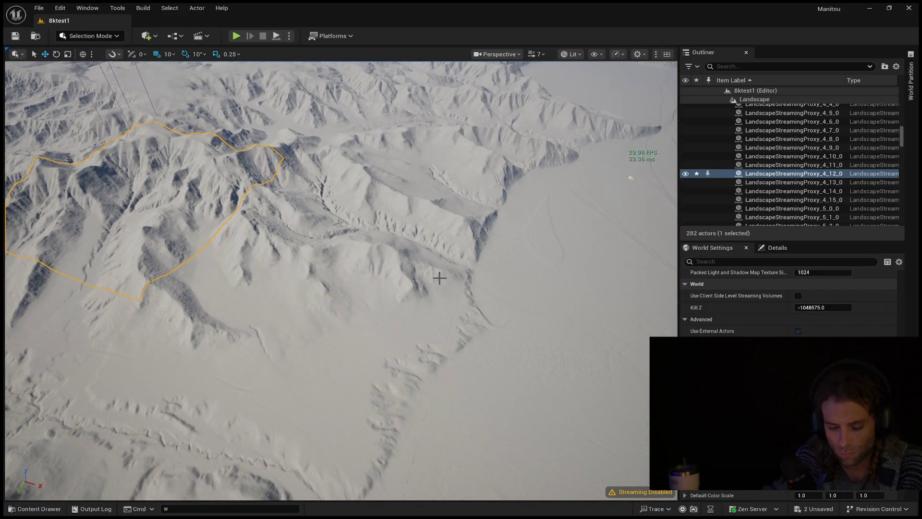
key(ctrl+l)
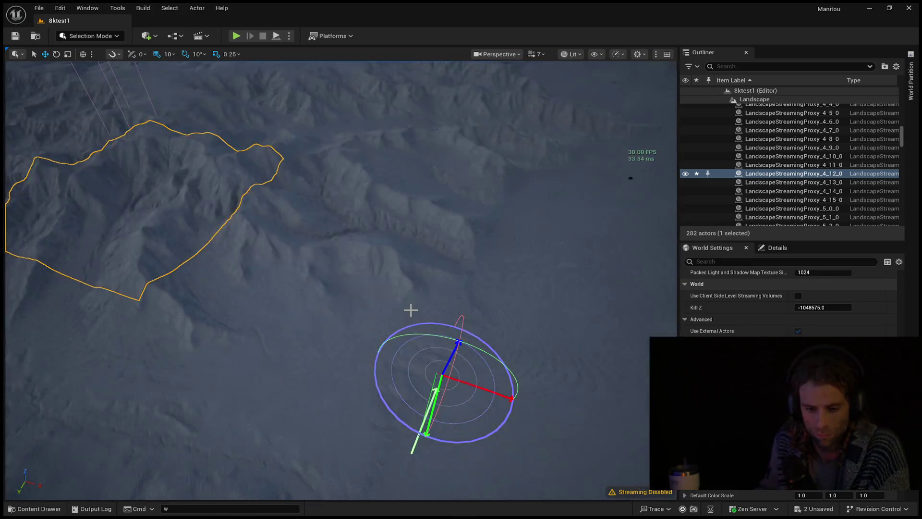
key(ctrl+l)
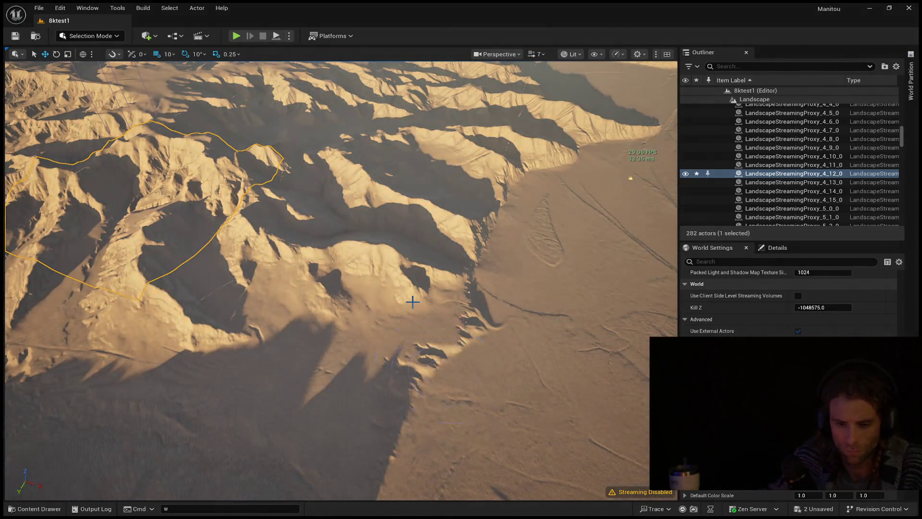
click(413, 302)
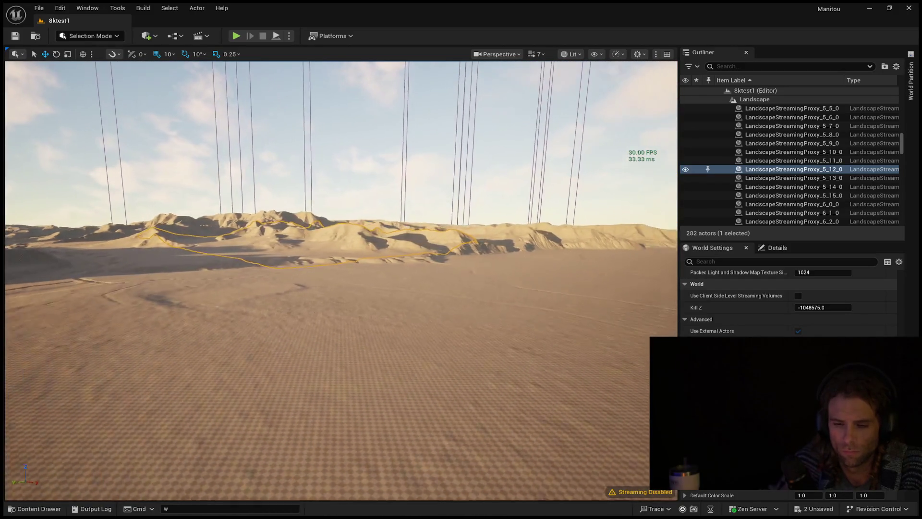
- Fly the camera across the dunes to the small house, toggling editor helpers with G
key(w)
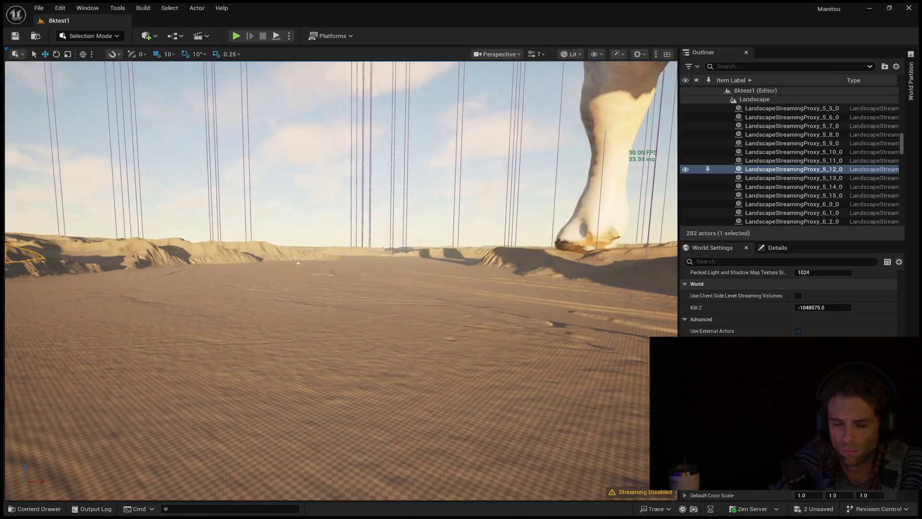
key(w)
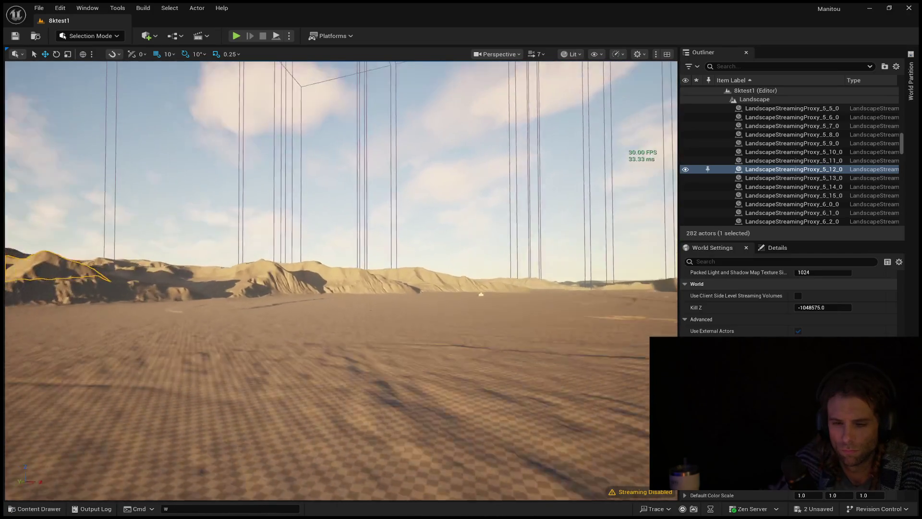
key(w)
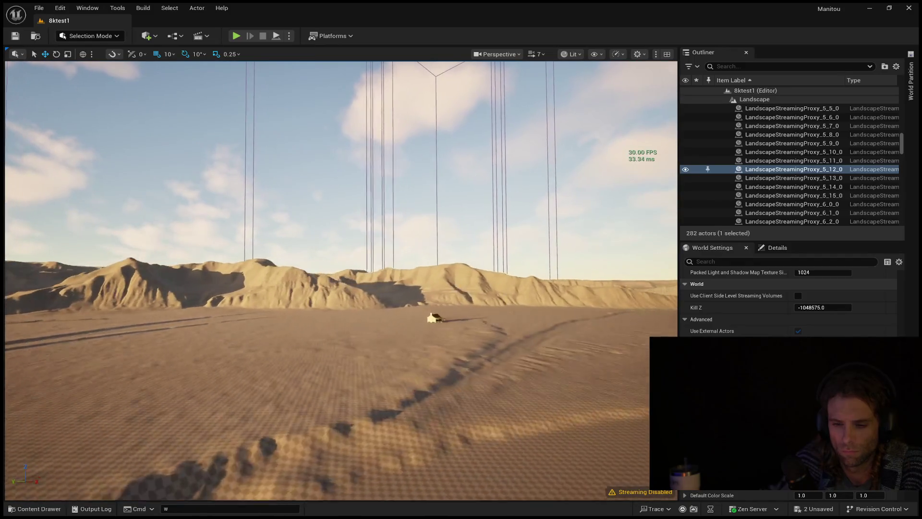
key(w)
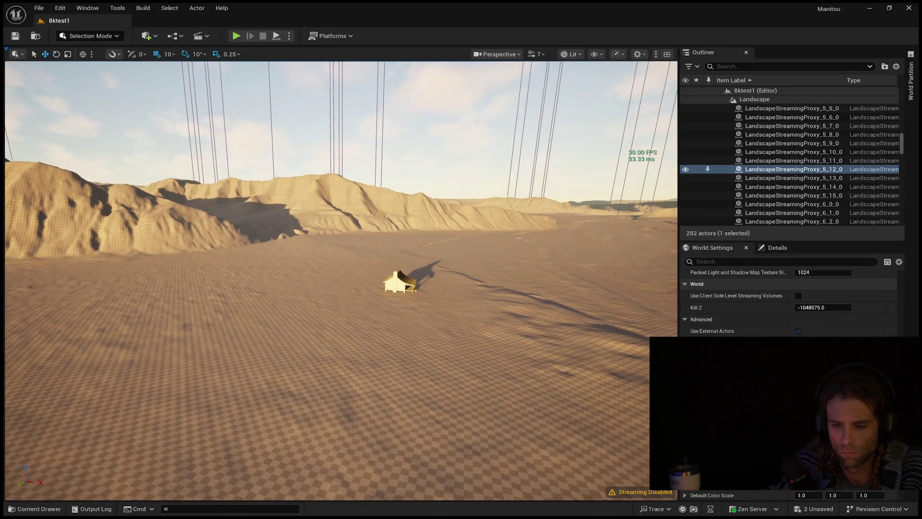
click(113, 315)
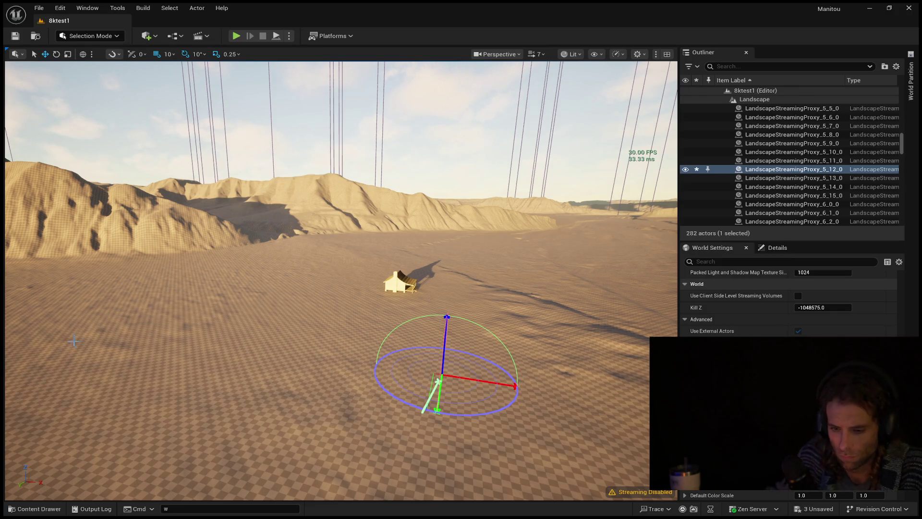
key(w)
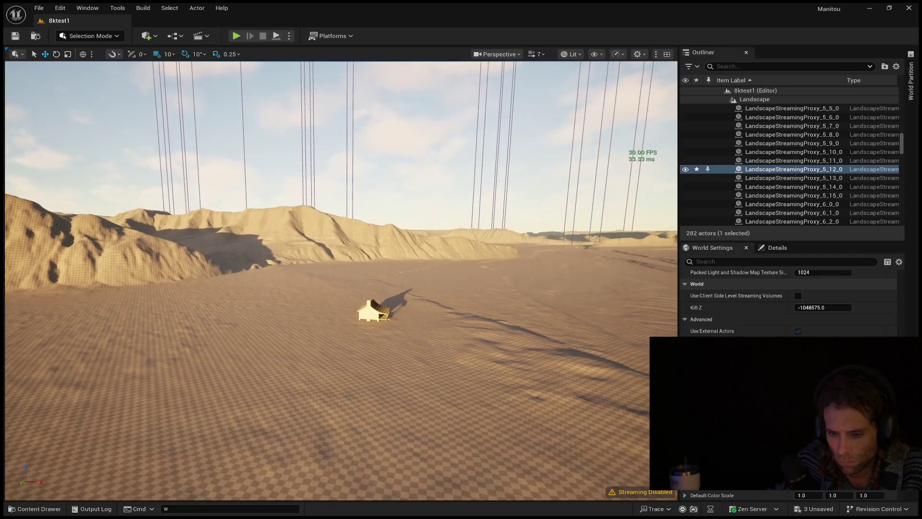
click(441, 367)
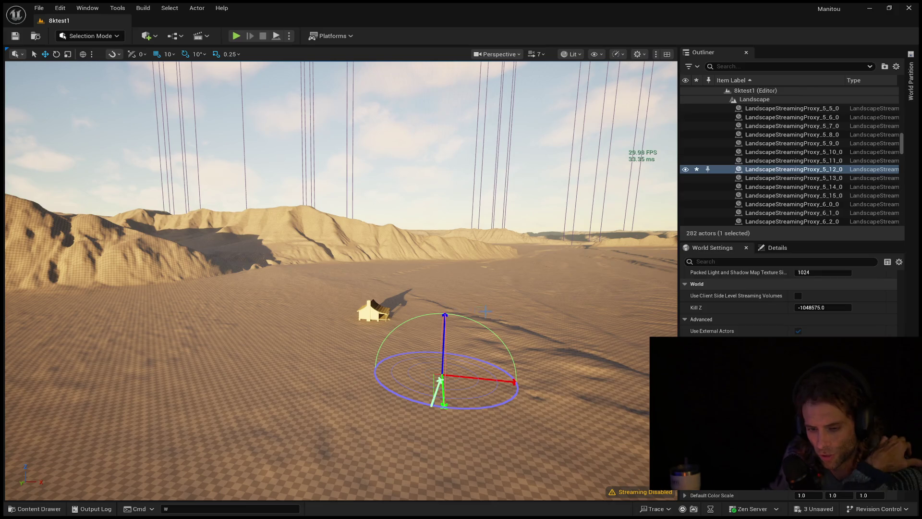
key(g)
scroll(456, 310, up, 2)
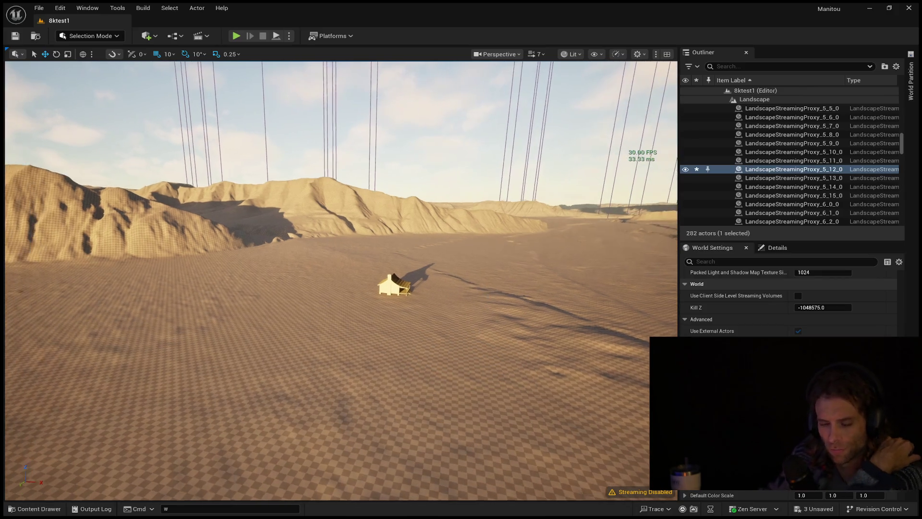
key(g)
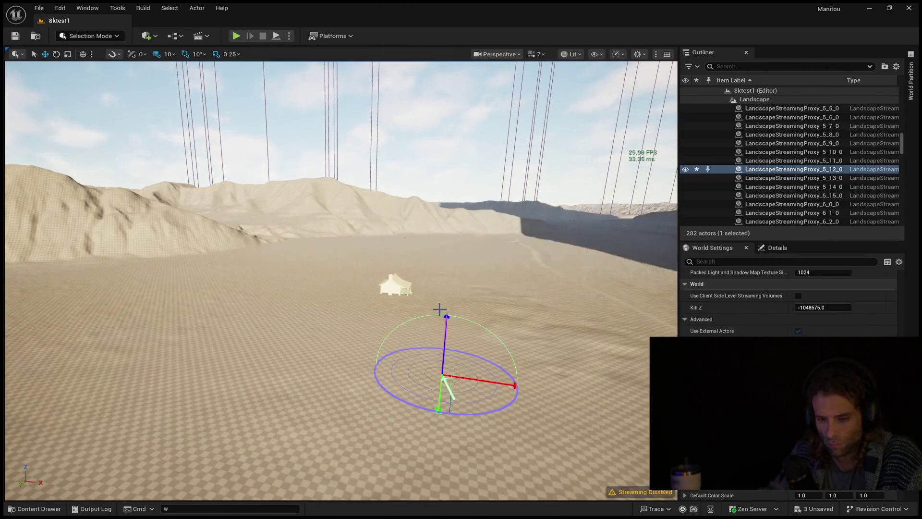
- Sweep the sun through sunset, night and daylight with Ctrl+L, settling on warm low light
key(ctrl+l)
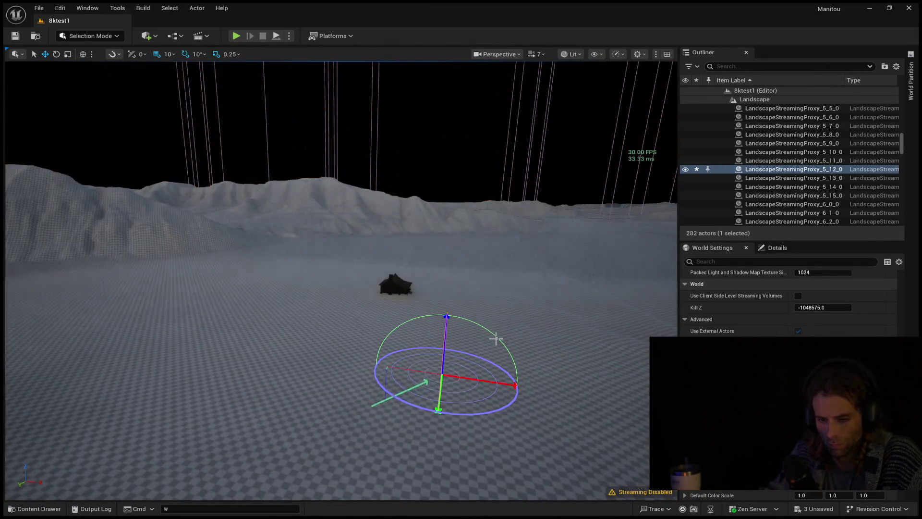
key(ctrl+l)
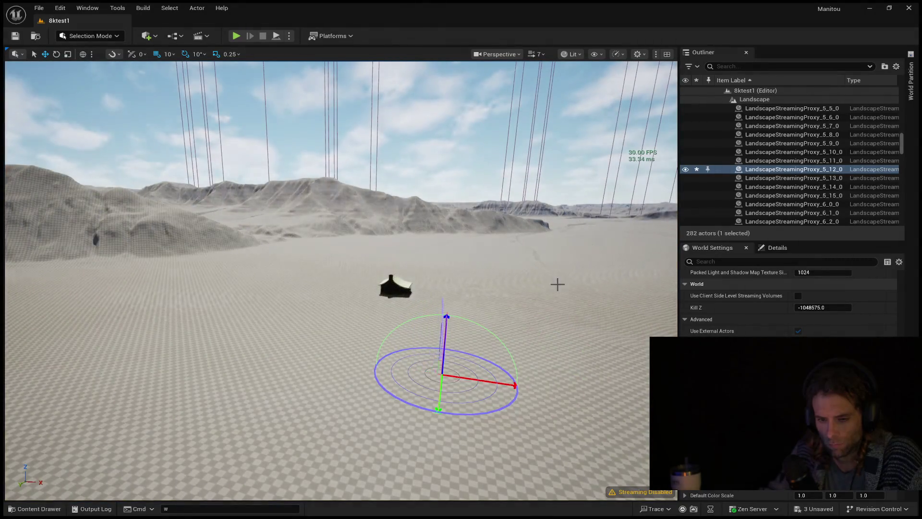
key(ctrl+l)
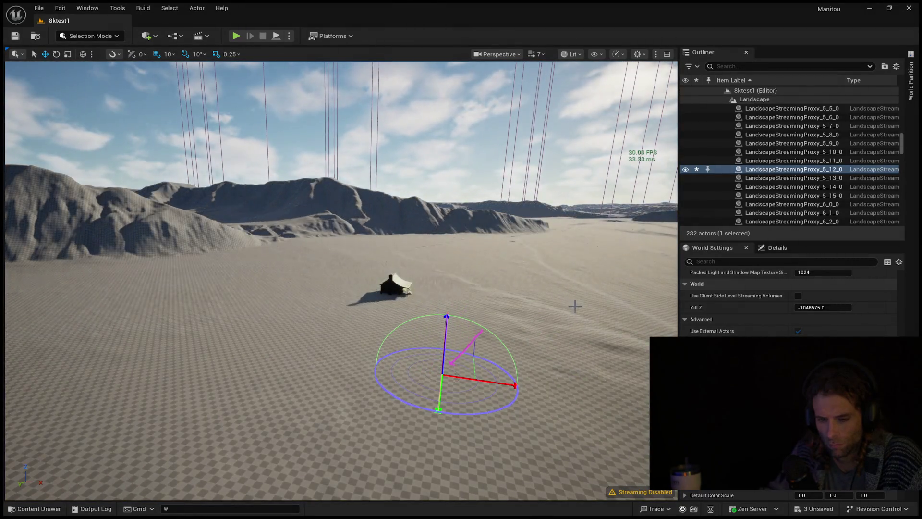
key(ctrl+l)
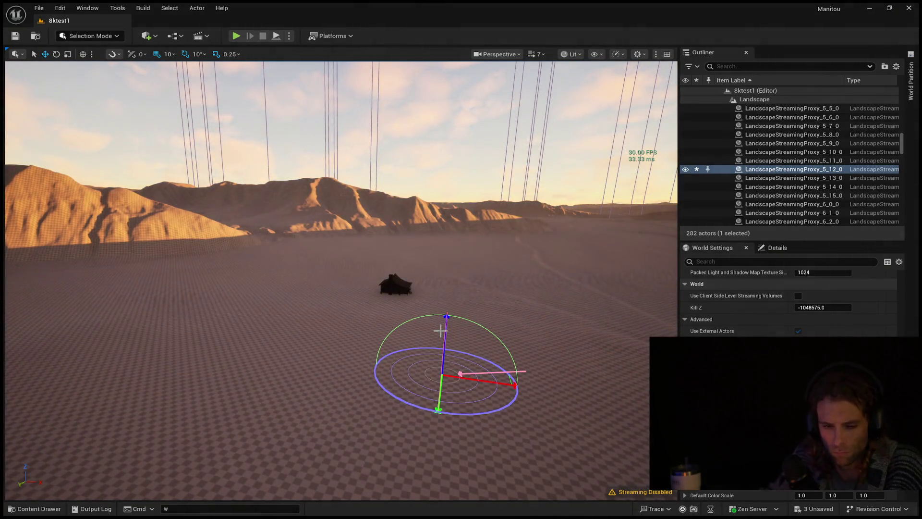
scroll(599, 317, up, 5)
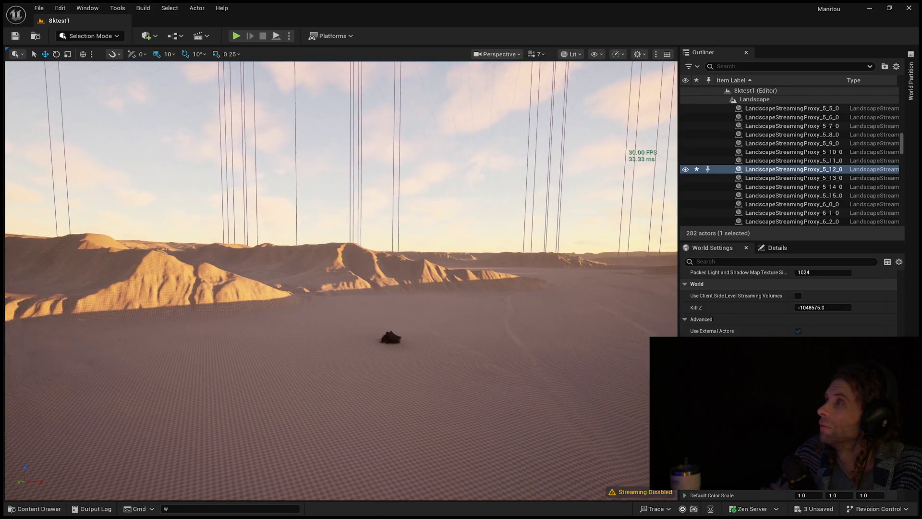
- Fly past the tent down to the animal legs and tracks, hiding helpers and clearing the selection
mouse_move(438, 338)
mouse_down()
mouse_move(429, 331)
mouse_move(438, 337)
mouse_up()
click(438, 338)
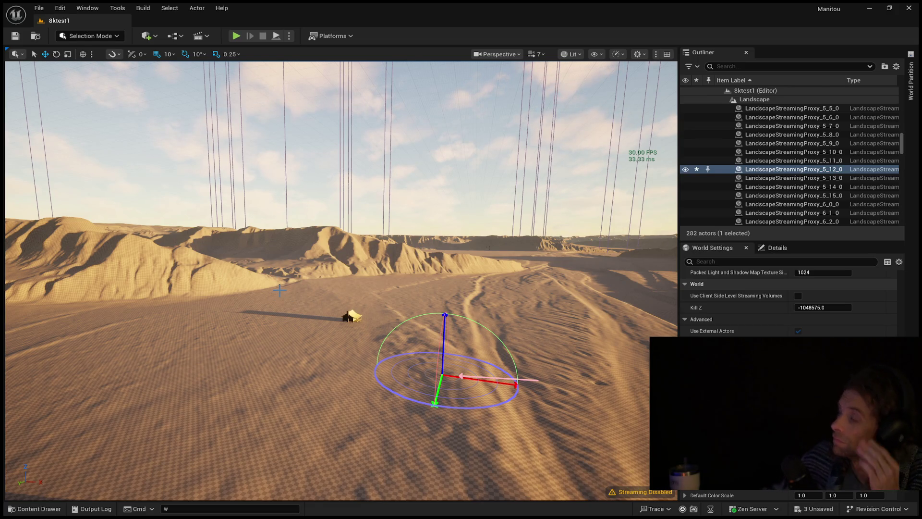
key(g)
mouse_move(280, 290)
mouse_down()
mouse_move(264, 187)
mouse_move(265, 216)
mouse_move(268, 192)
mouse_move(276, 194)
mouse_up()
drag(271, 309, 271, 309)
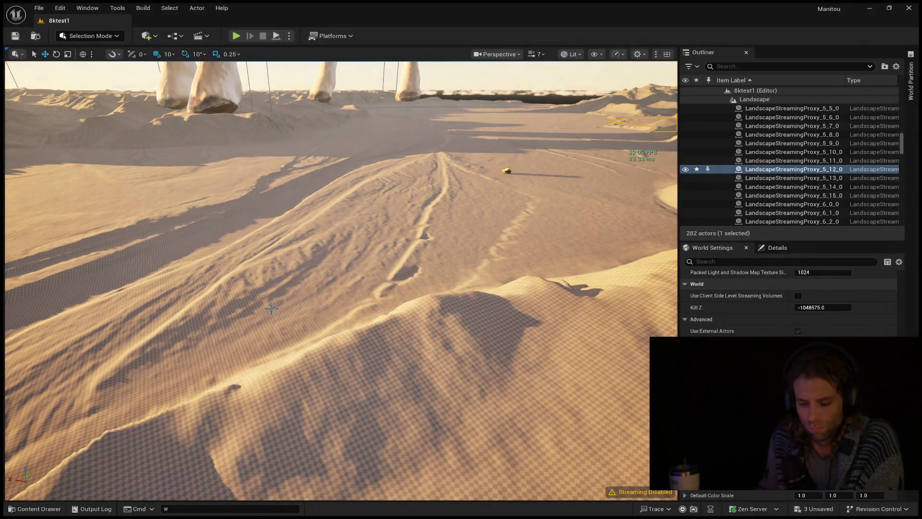
key(Escape)
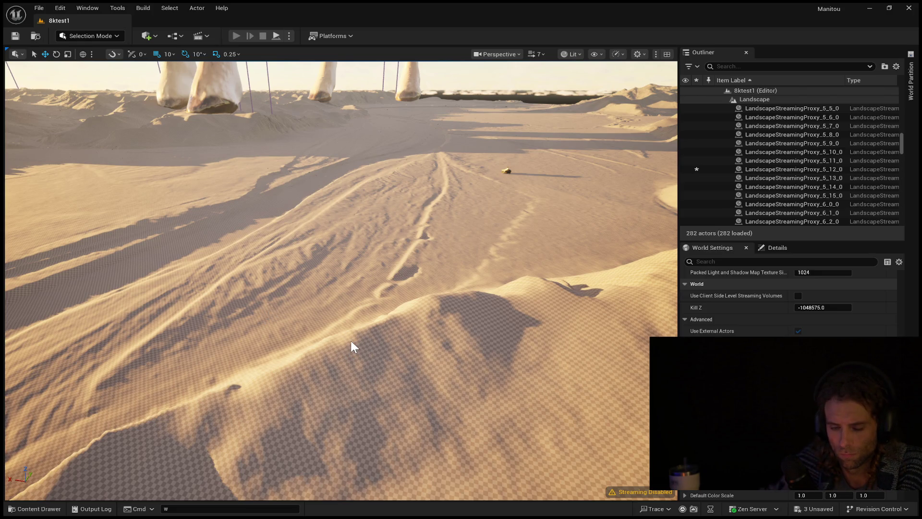
- Start Play in Editor, take mouse control, and make the character jump
key(alt+p)
click(263, 238)
key(space)
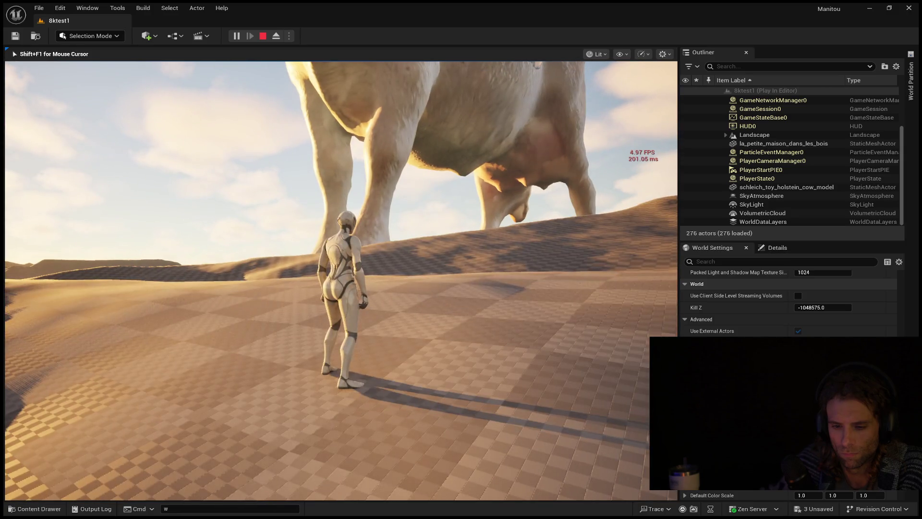
- Run the character forward and left across the dunes below the cow, then end the session
key(w)
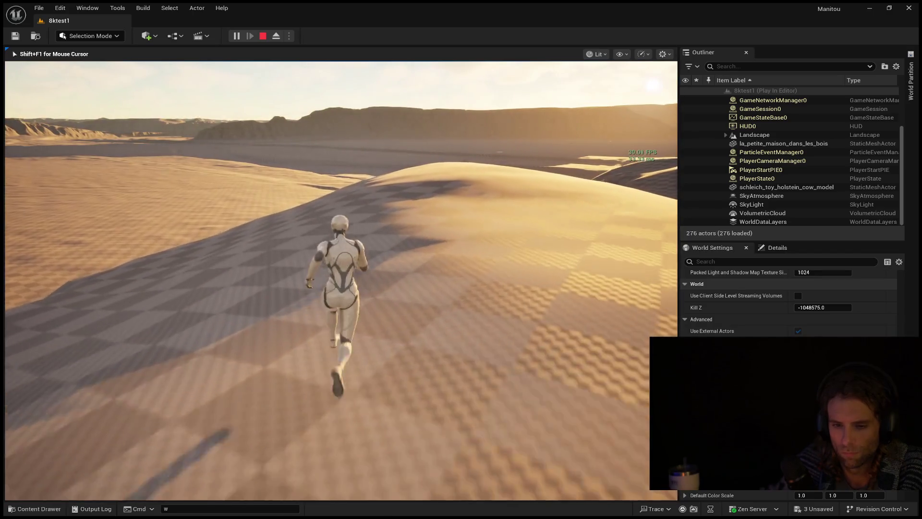
key(a)
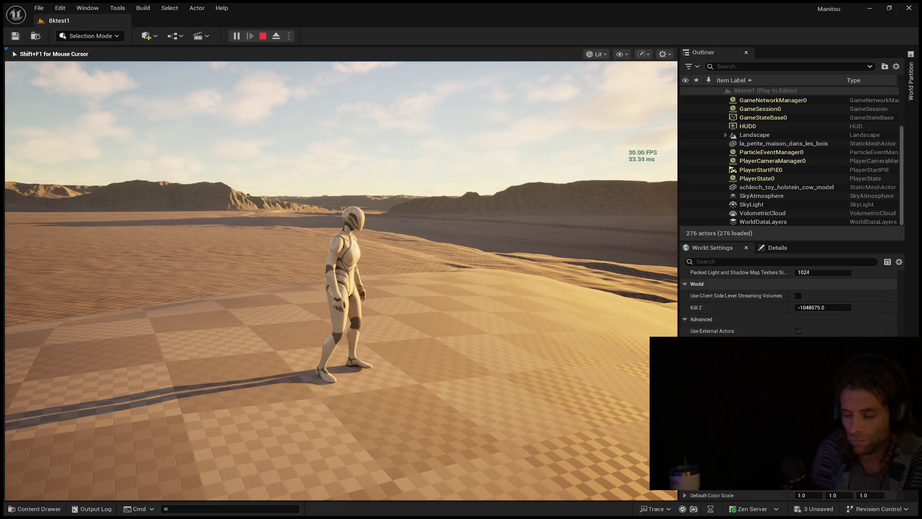
mouse_move(341, 281)
key(w)
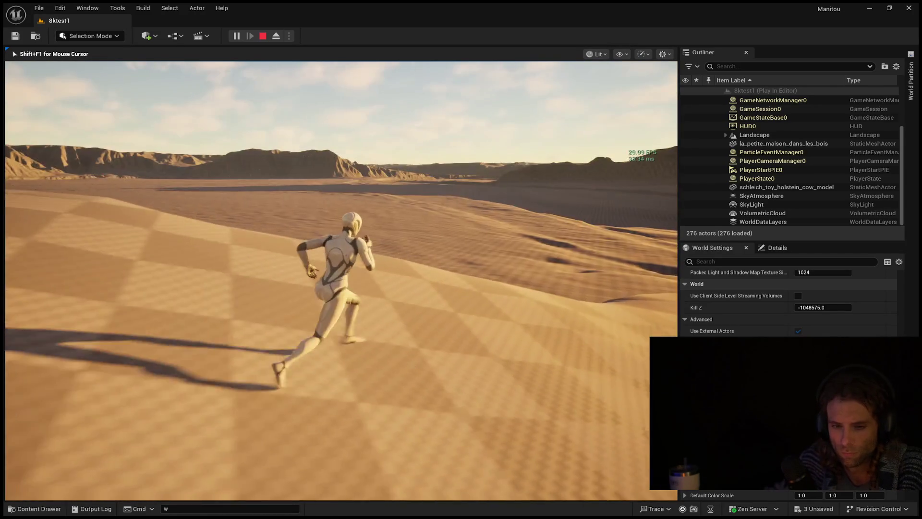
key(Escape)
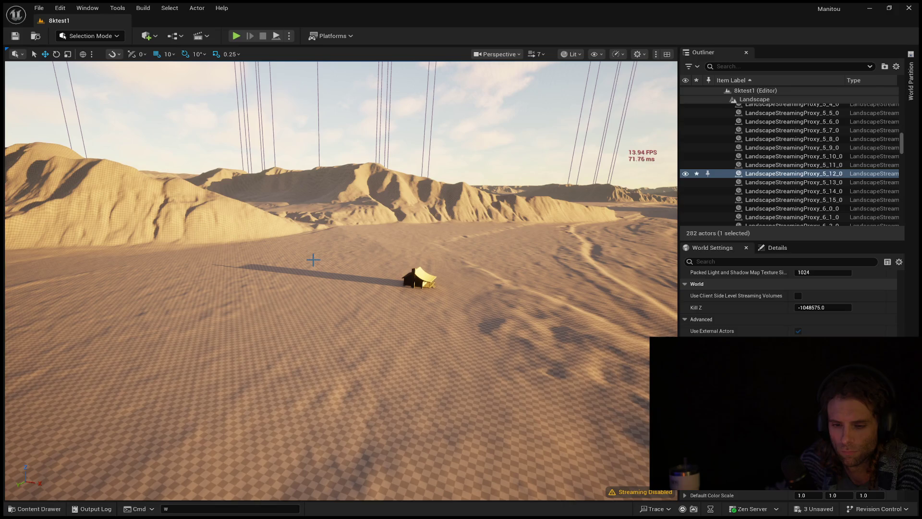
- Select and clear LandscapeStreamingProxy_6_11_0, then run a brief daylight Play in Editor test
click(323, 275)
key(Escape)
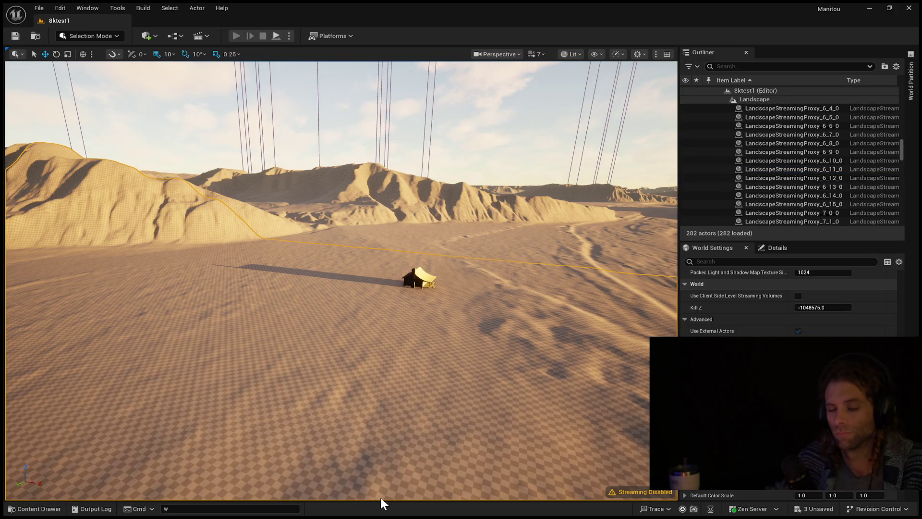
key(alt+p)
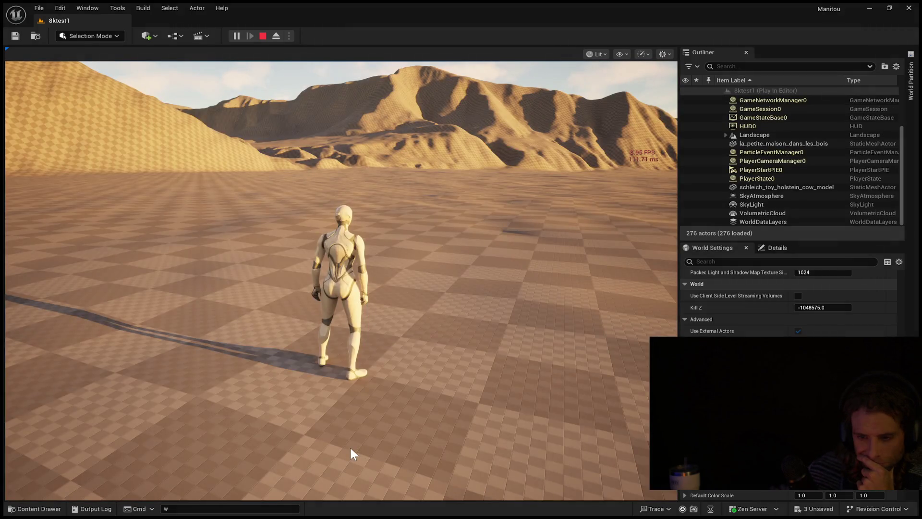
click(350, 446)
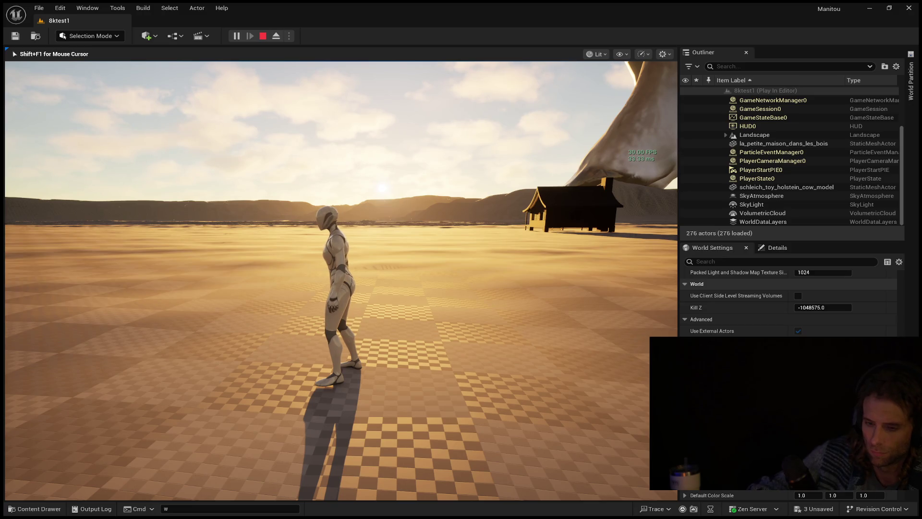
key(Escape)
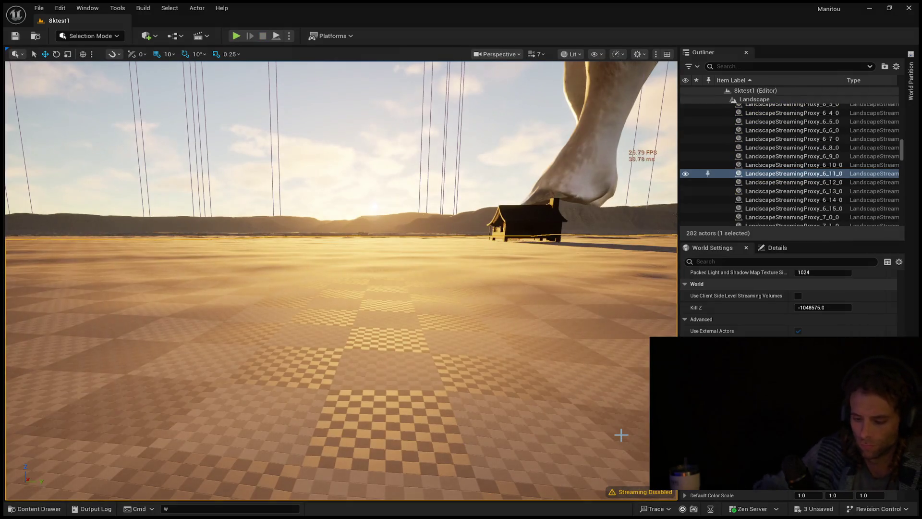
- Ctrl+L-rotate the sun back to a sunset angle, turn toward the hills, and restart Play in Editor
key(ctrl+l)
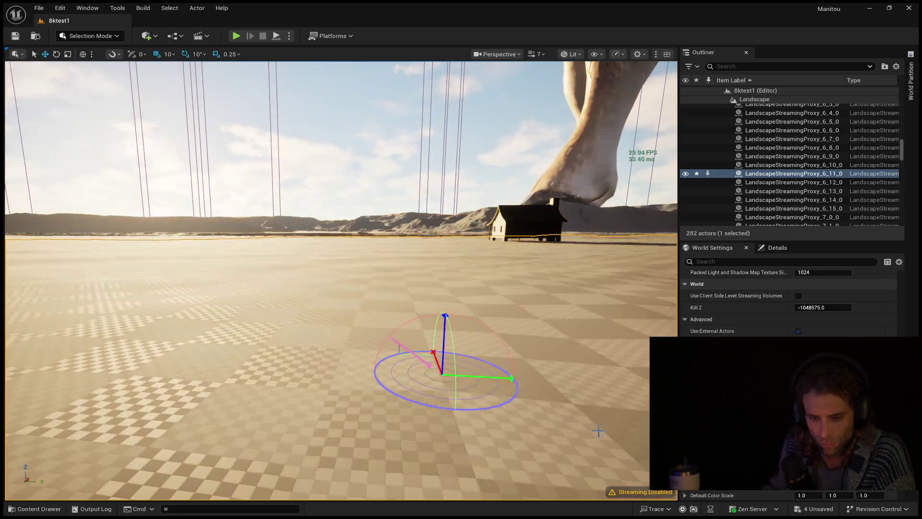
key(ctrl+l)
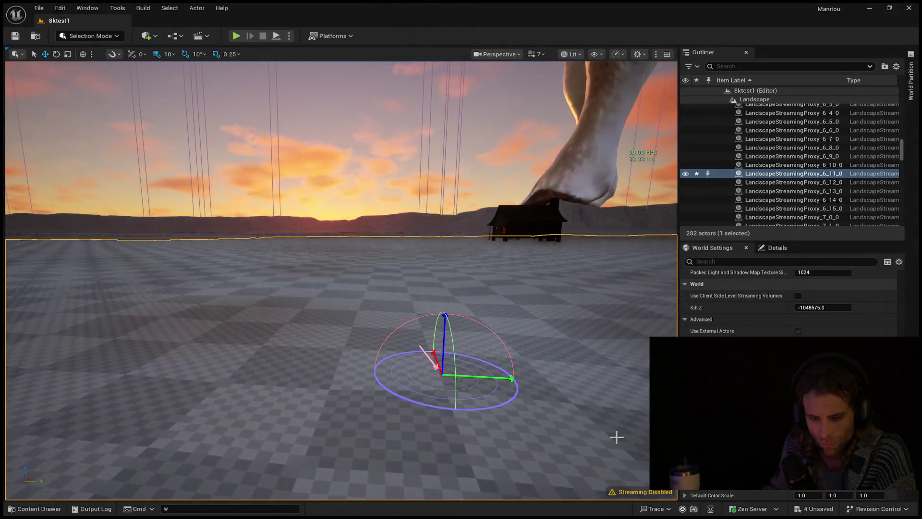
mouse_move(395, 401)
mouse_down()
mouse_move(269, 402)
mouse_move(269, 336)
mouse_move(312, 322)
mouse_move(288, 312)
mouse_move(288, 346)
mouse_move(288, 302)
mouse_move(312, 303)
mouse_move(282, 384)
mouse_up()
key(Escape)
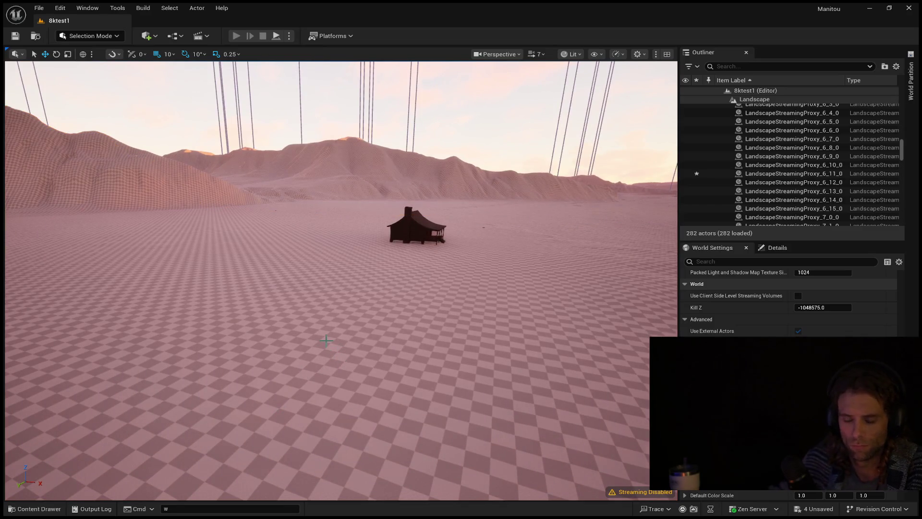
key(alt+p)
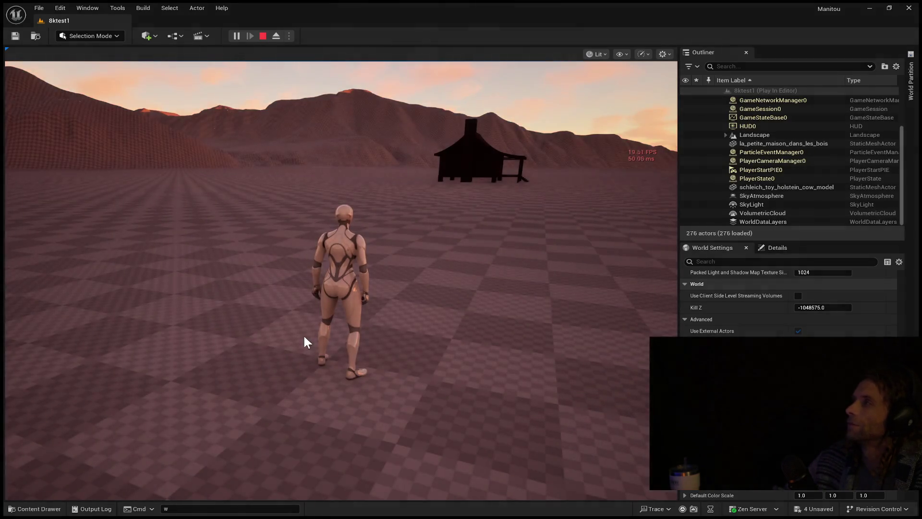
- Run the character toward the house and steer left while watching the FPS, then stop the preview
click(304, 337)
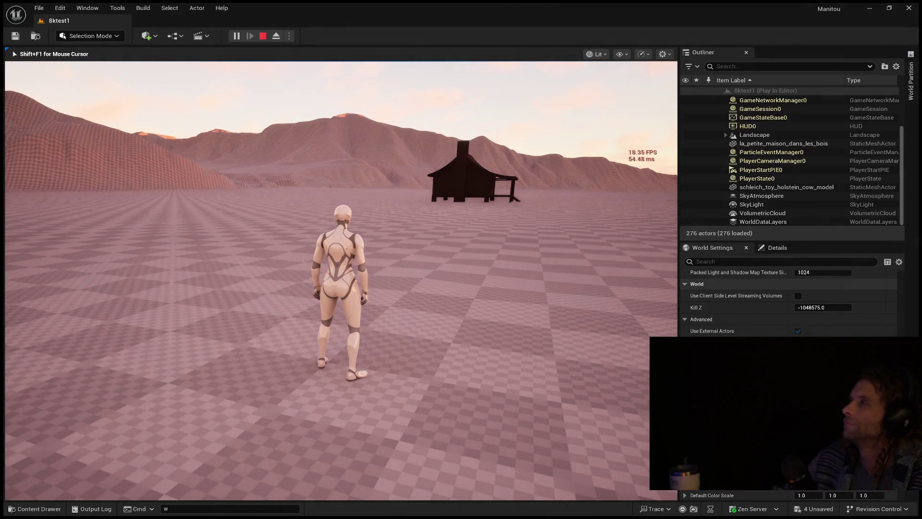
key(w)
key(a)
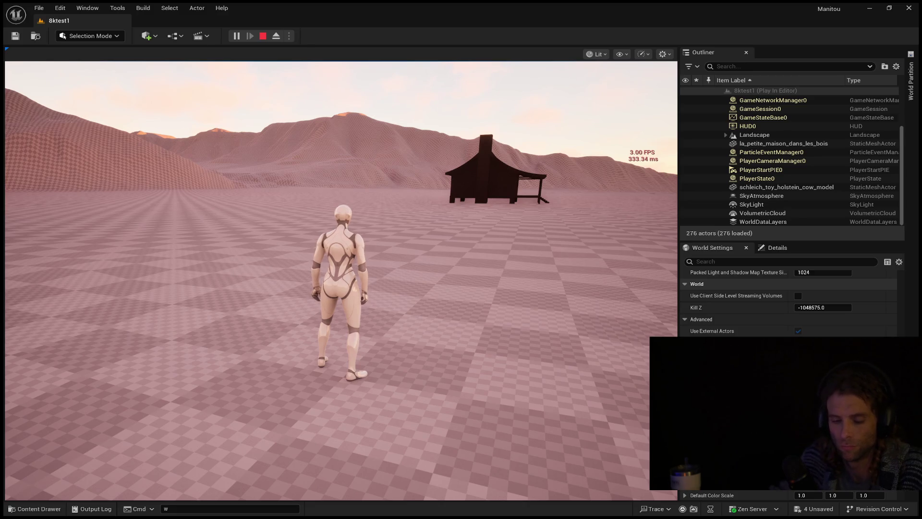
click(341, 279)
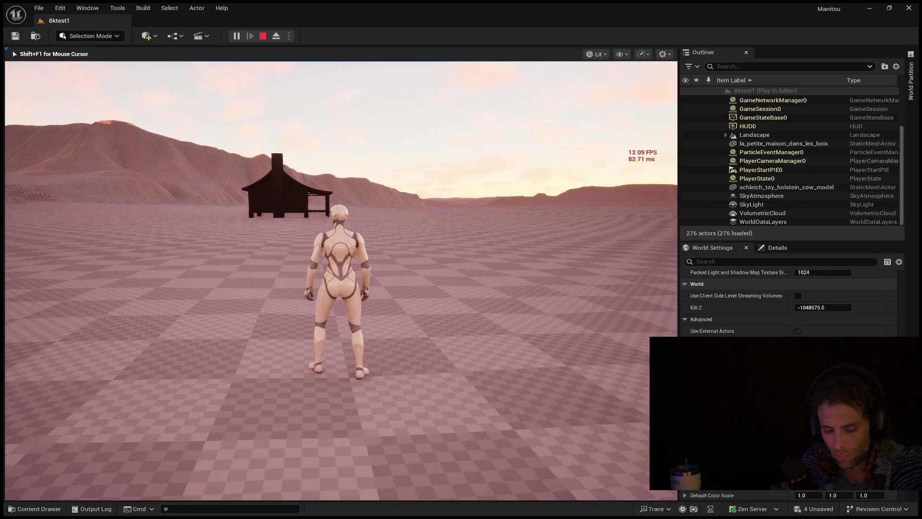
key(Escape)
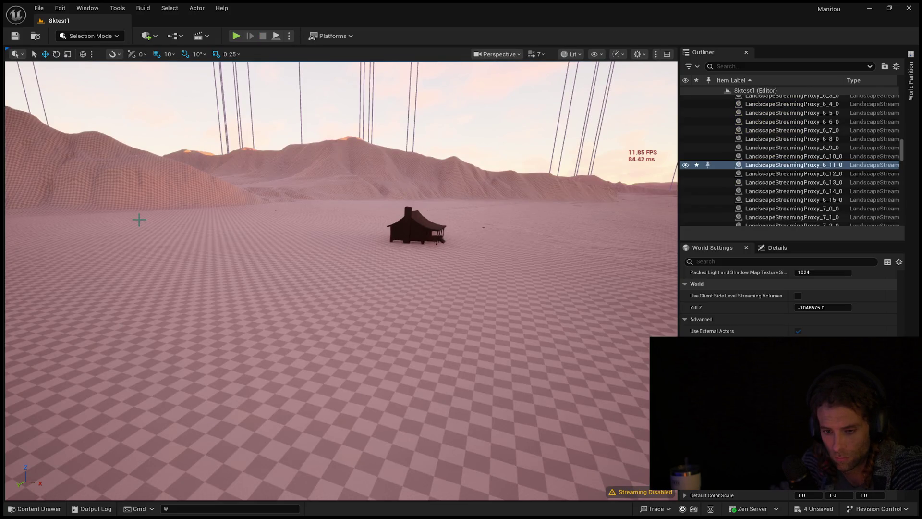
- Fly the editor camera past the house, rise, then drop low over the canyon
key(f)
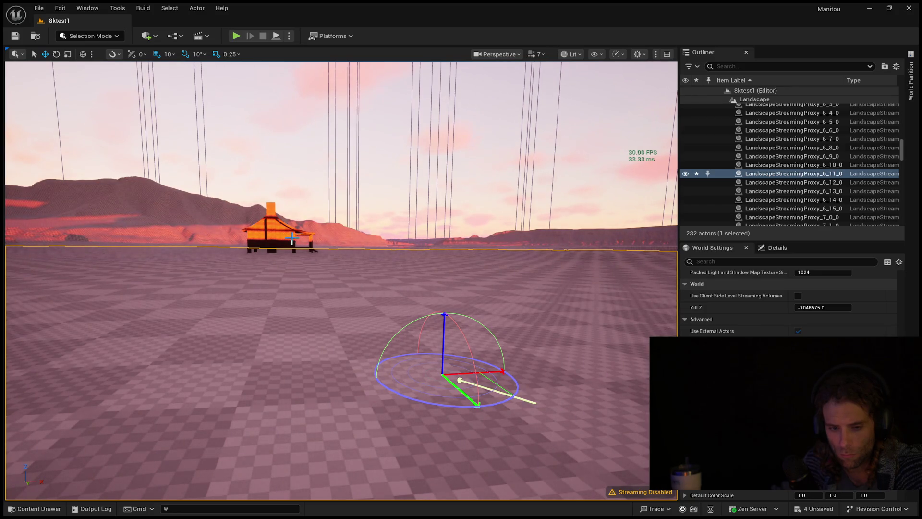
key(d)
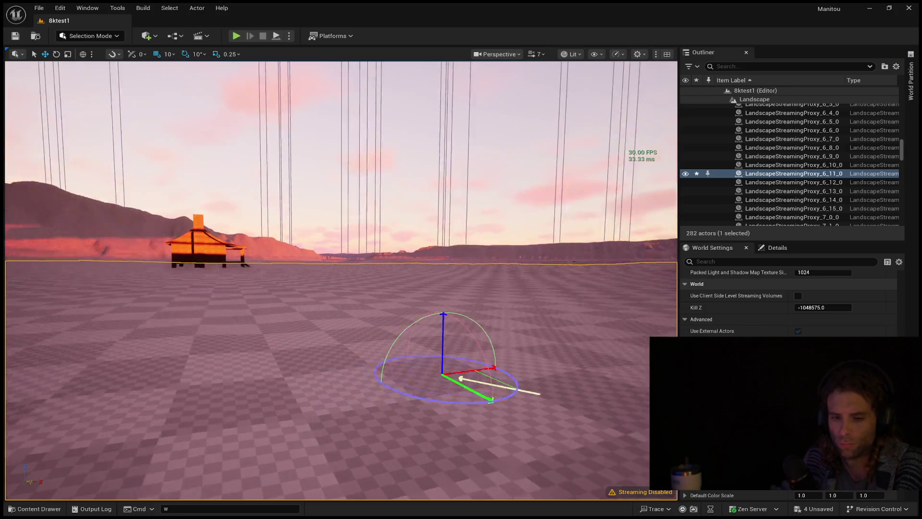
key(w)
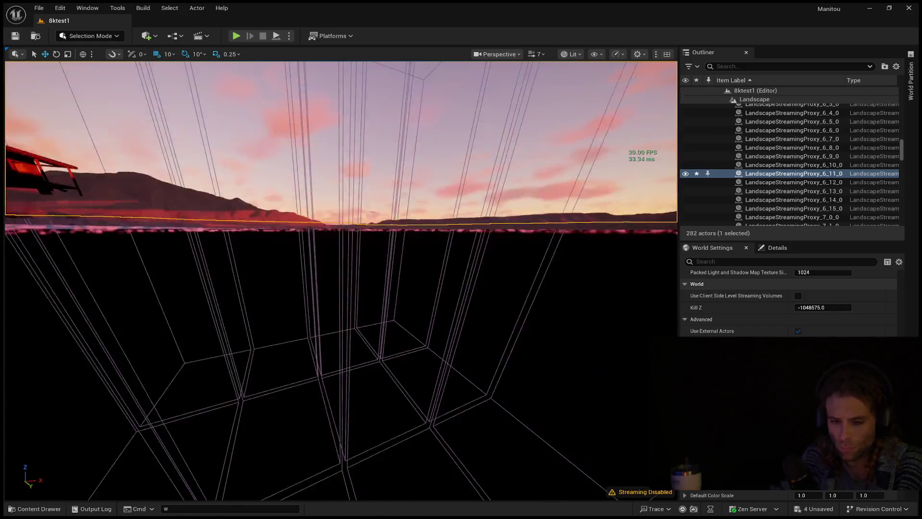
key(e)
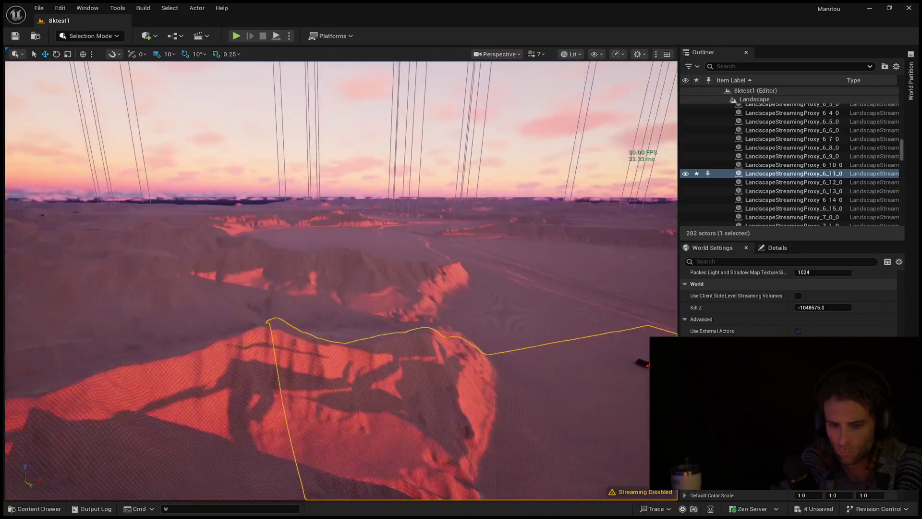
key(s)
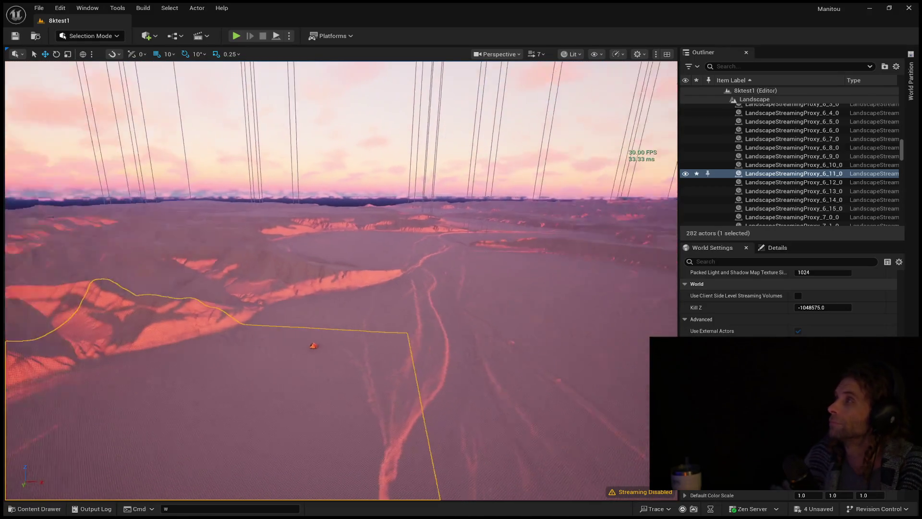
key(a)
key(w)
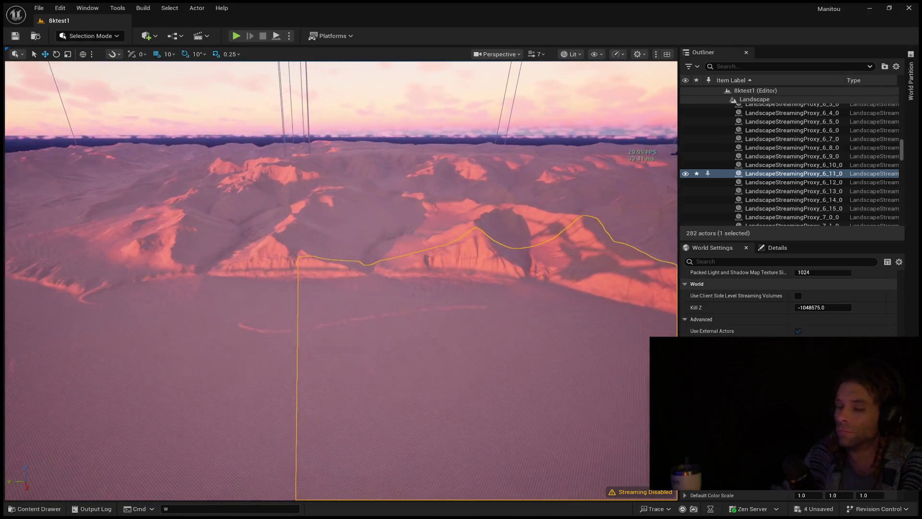
key(w)
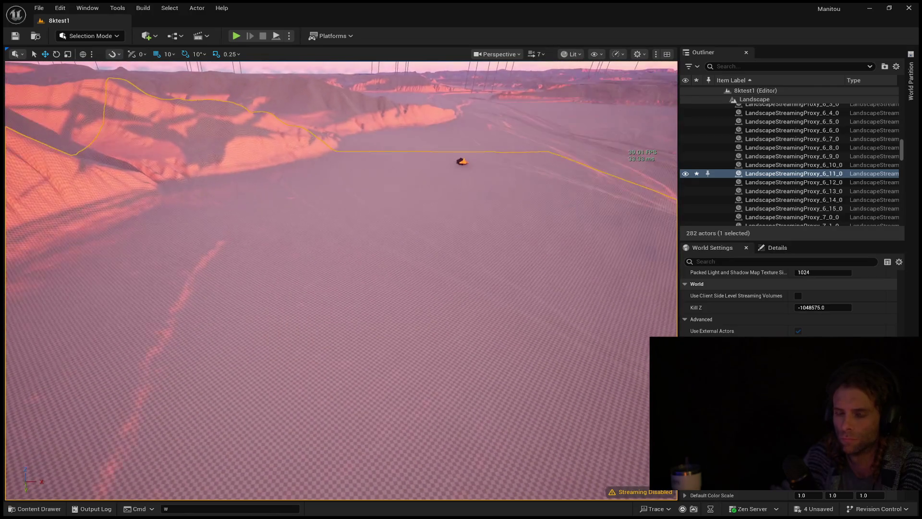
key(w)
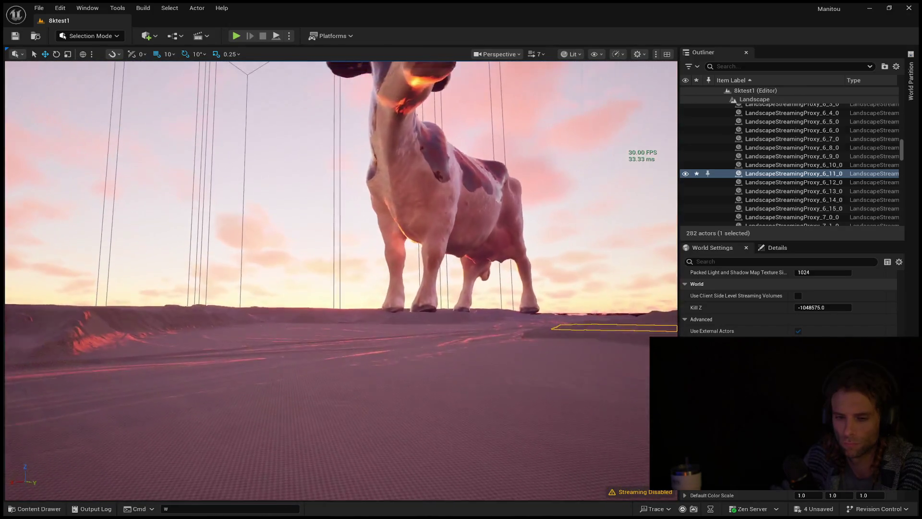
- Back away and circle around the giant cow to frame it side-on and close up
key(s)
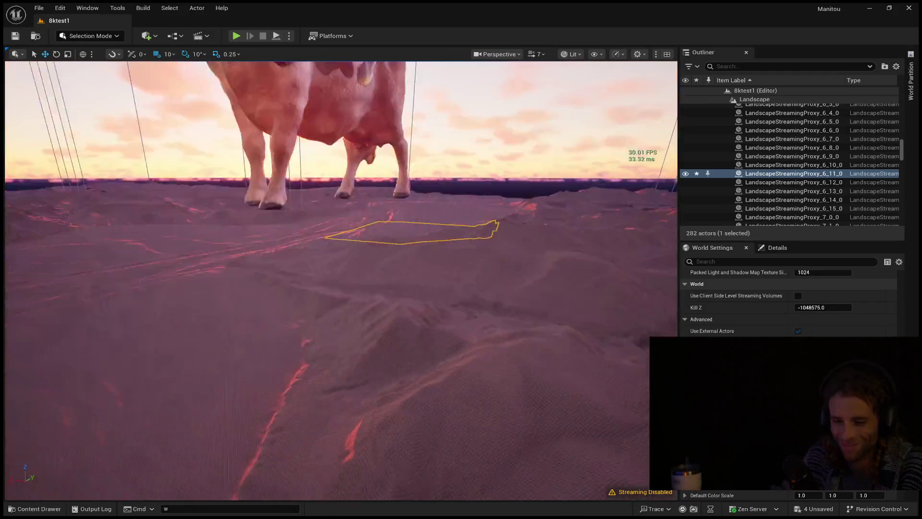
key(s)
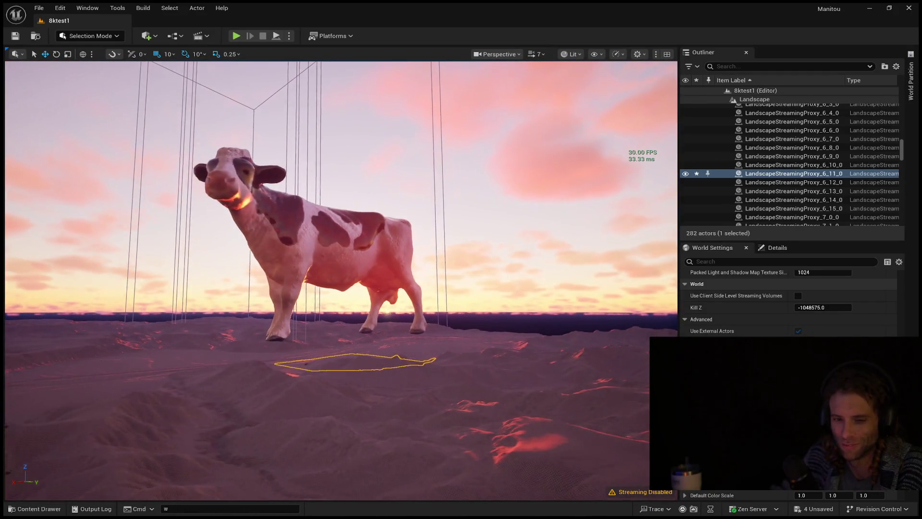
key(w)
key(s)
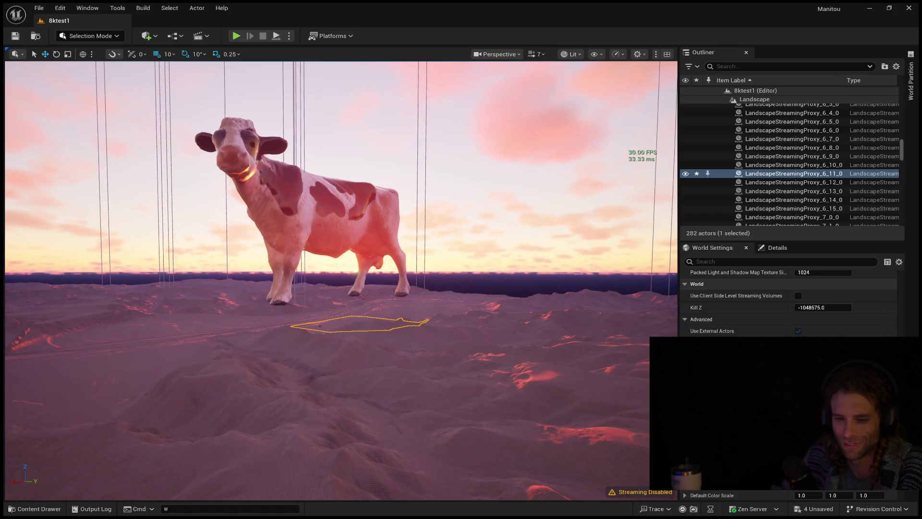
key(s)
key(w)
key(s)
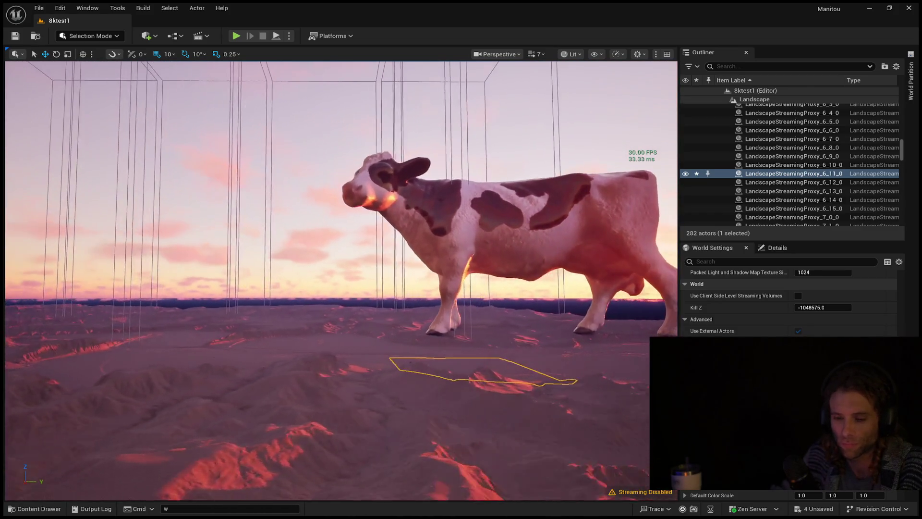
key(w)
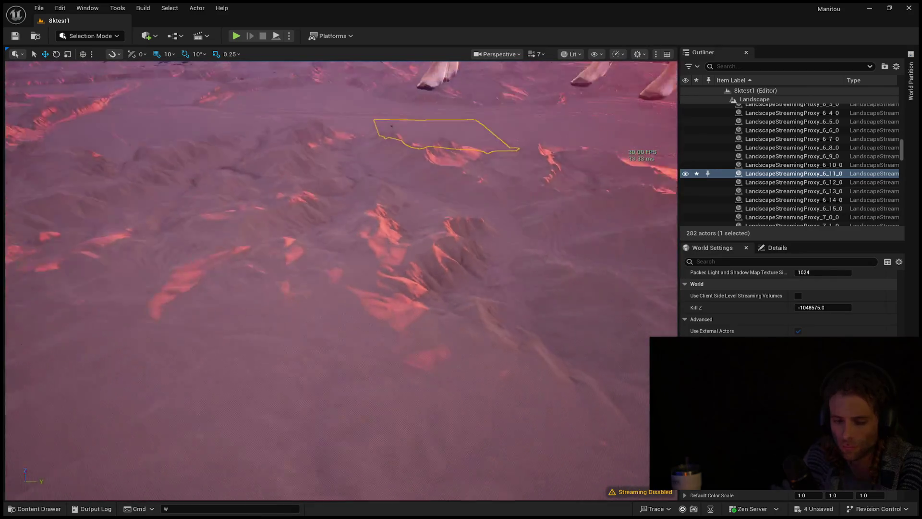
key(s)
key(d)
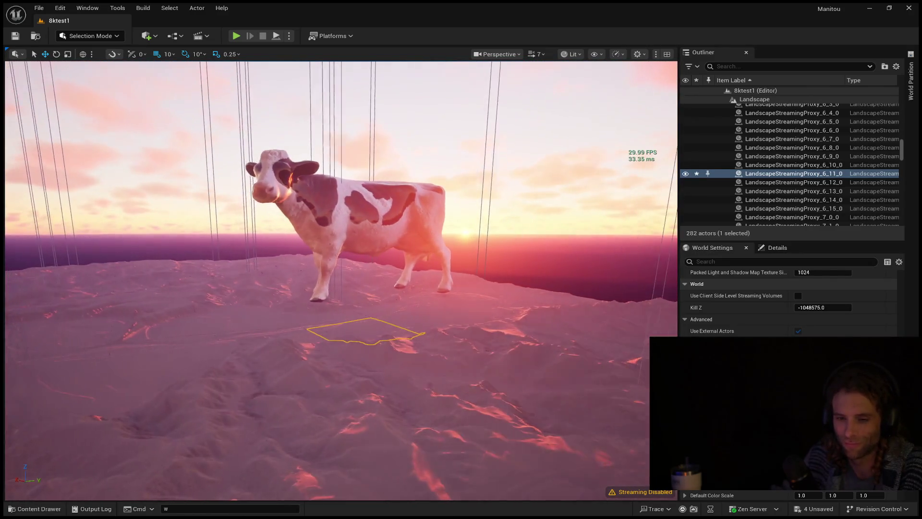
key(w)
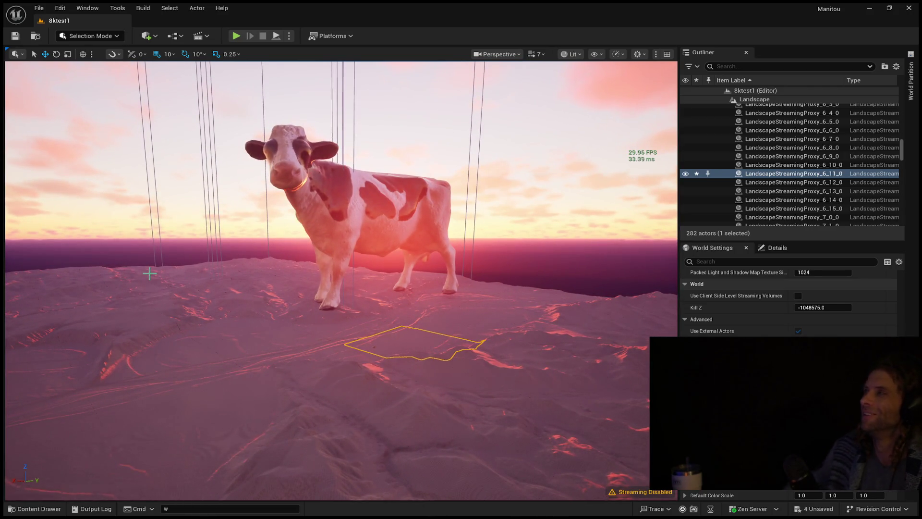
key(d)
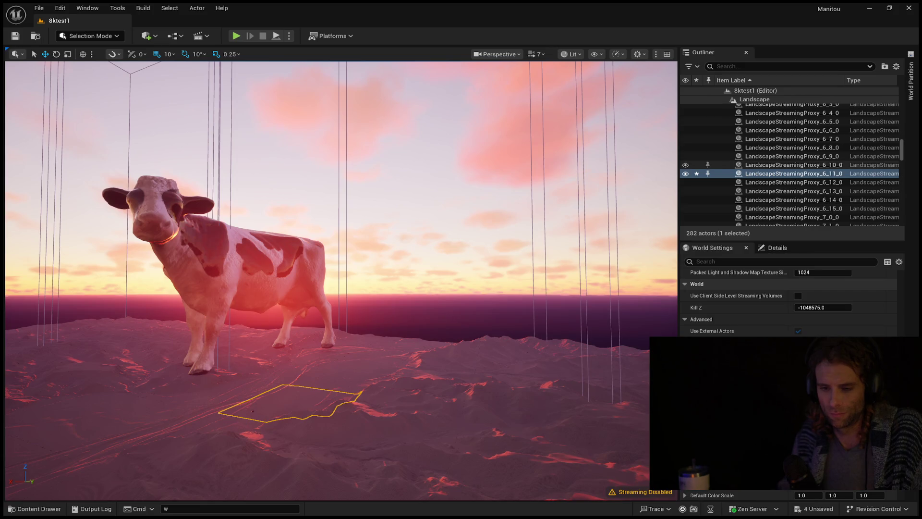
- Tilt and turn the camera around the giant cow to frame it over the rippled canyon terrain
drag(337, 240, 336, 269)
drag(336, 417, 345, 406)
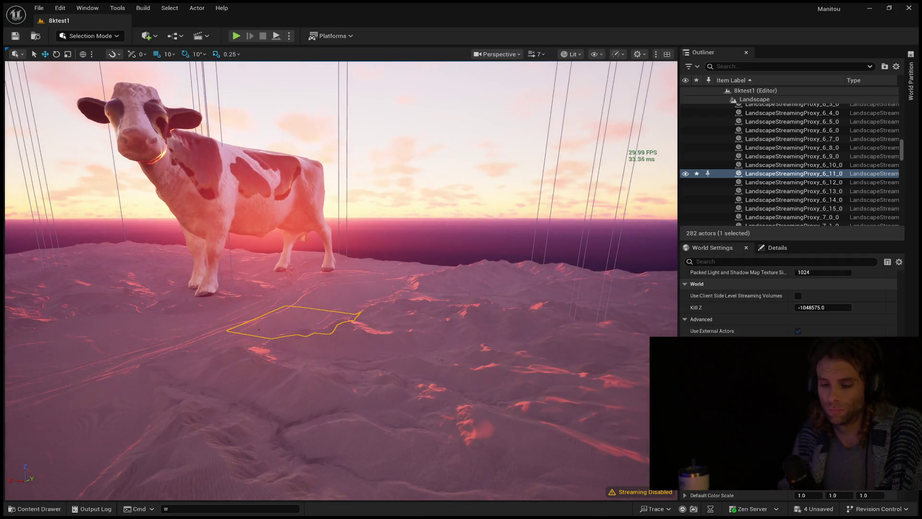
mouse_move(130, 444)
mouse_down()
mouse_move(29, 444)
mouse_move(29, 461)
mouse_move(29, 423)
mouse_move(29, 442)
mouse_move(19, 440)
mouse_move(14, 414)
mouse_move(34, 415)
mouse_up()
drag(134, 447, 134, 448)
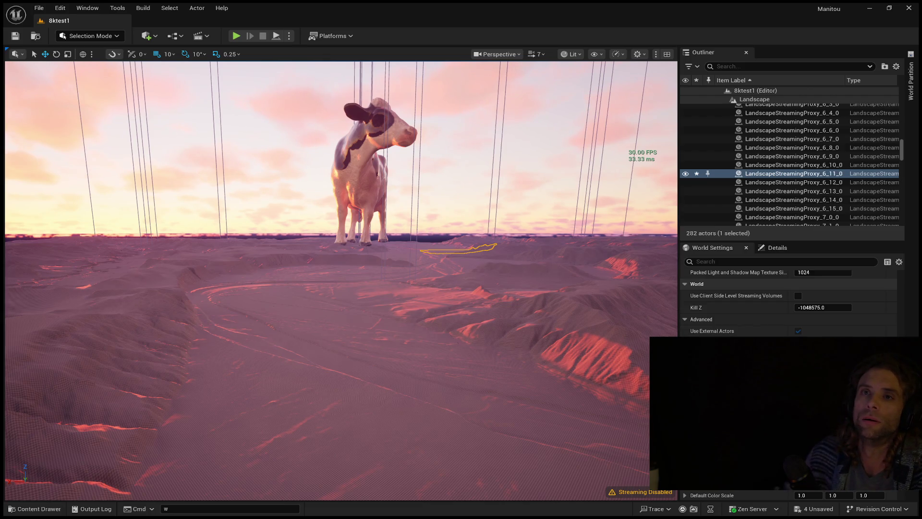
- Toggle the FPS readout, fly up to the giant cow, and select a nearby landscape section
key(ctrl+shift+h)
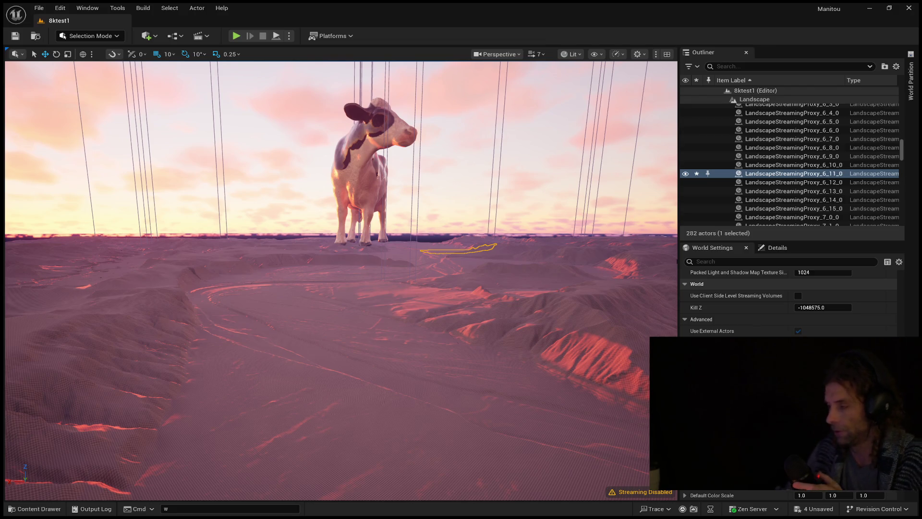
key(ctrl+shift+h)
mouse_move(336, 288)
mouse_down()
mouse_move(394, 250)
mouse_move(432, 250)
mouse_move(365, 242)
mouse_move(371, 209)
mouse_move(336, 226)
mouse_move(327, 202)
mouse_move(331, 207)
mouse_move(197, 189)
mouse_up()
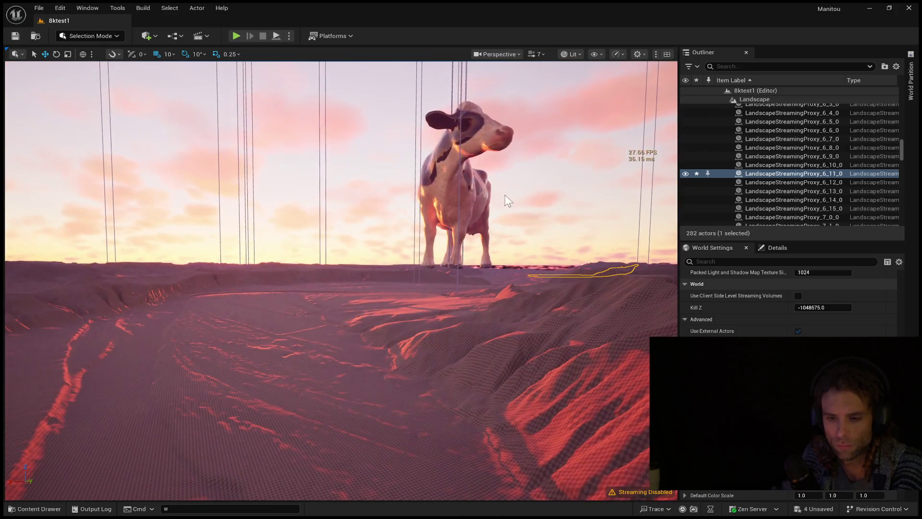
drag(508, 201, 552, 198)
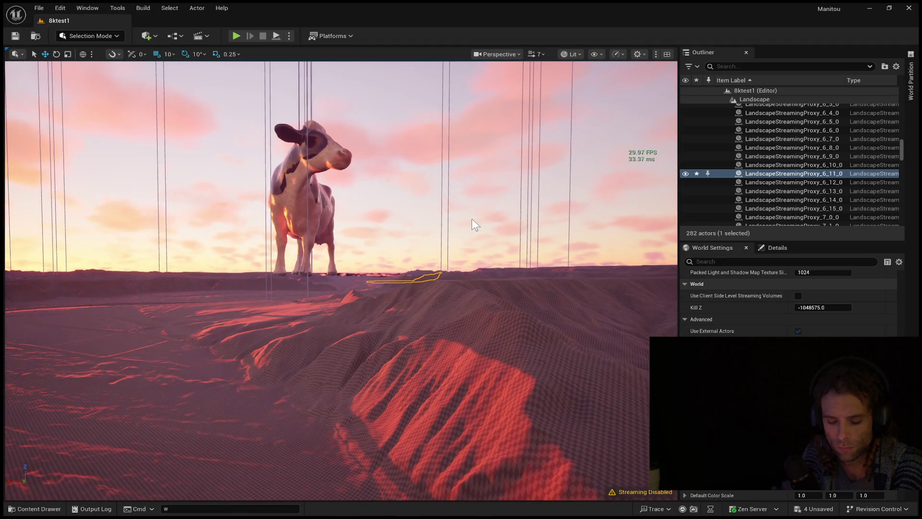
click(321, 301)
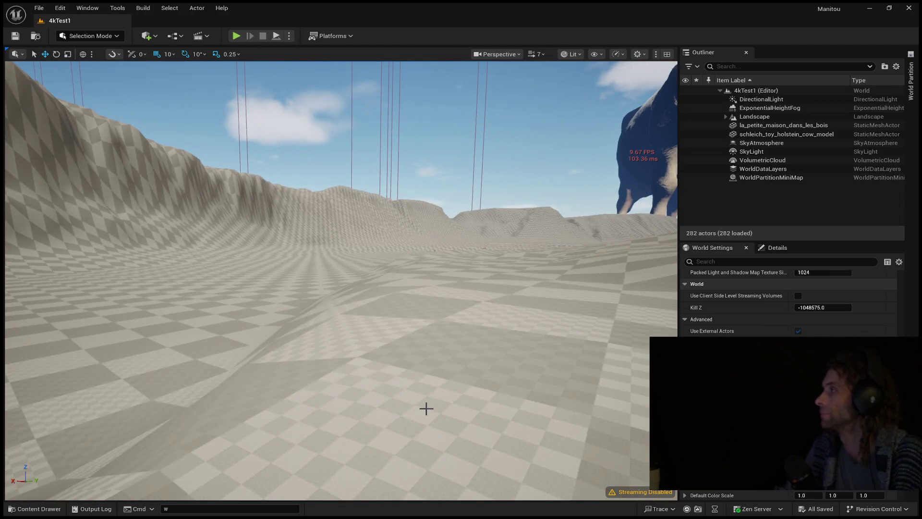
- Rotate the sun with Ctrl+L until the hillside falls into deep shadow
drag(376, 398, 395, 375)
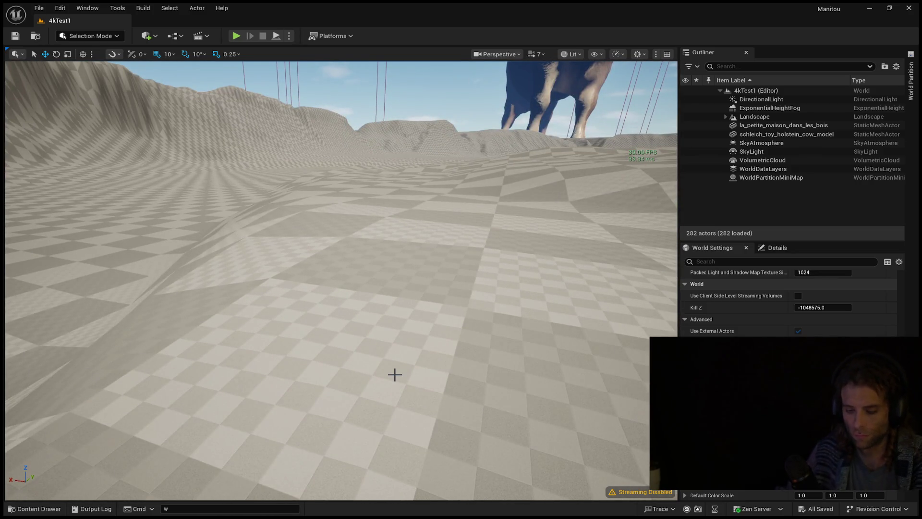
click(393, 374)
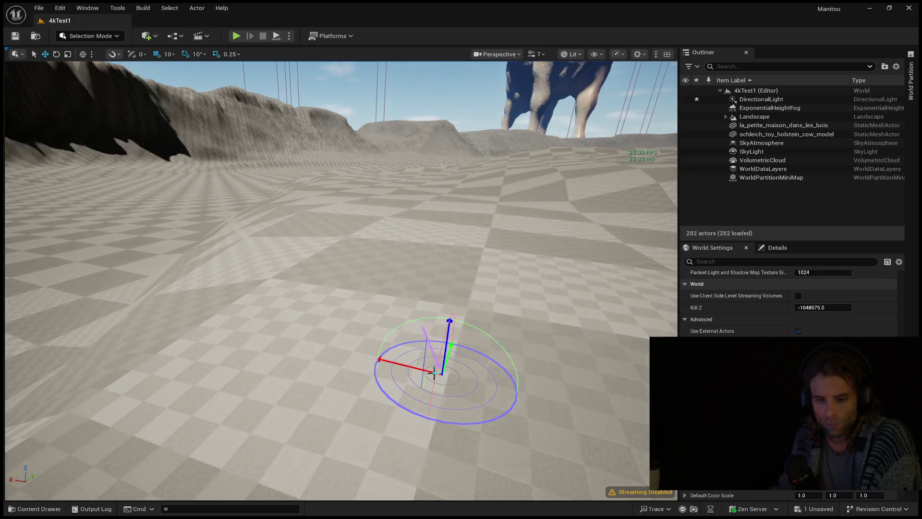
key(ctrl+l)
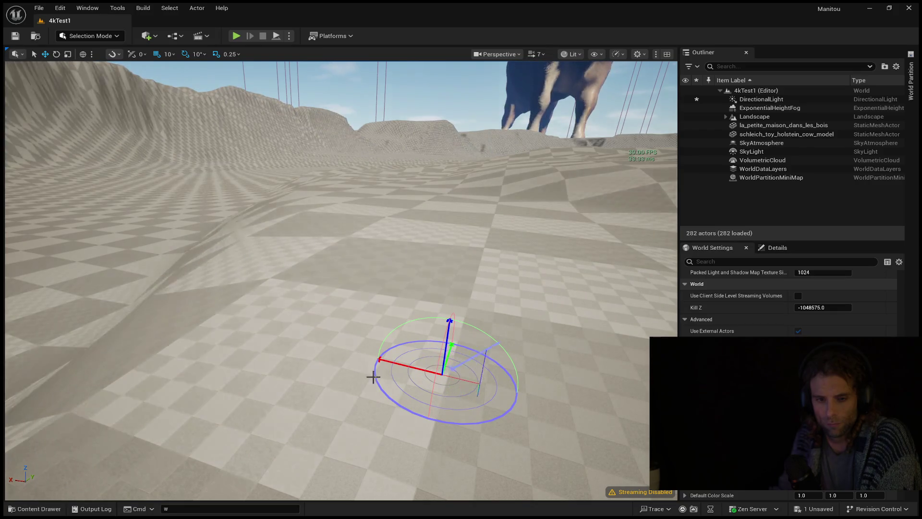
key(ctrl+l)
key(ctrl+l)
- Fly past the light toward the cow and rise to an aerial view of the mountains
drag(350, 350, 447, 307)
key(w)
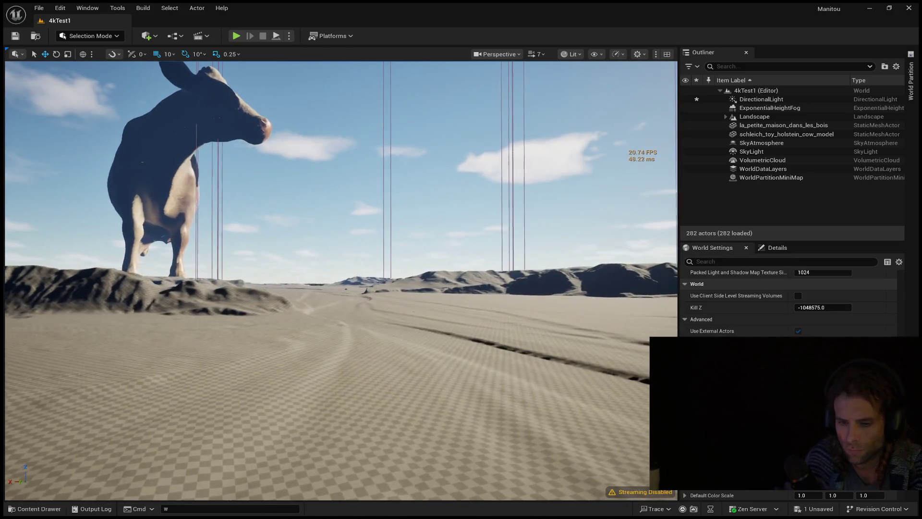
mouse_move(203, 360)
mouse_down()
mouse_move(203, 370)
mouse_move(207, 358)
mouse_up()
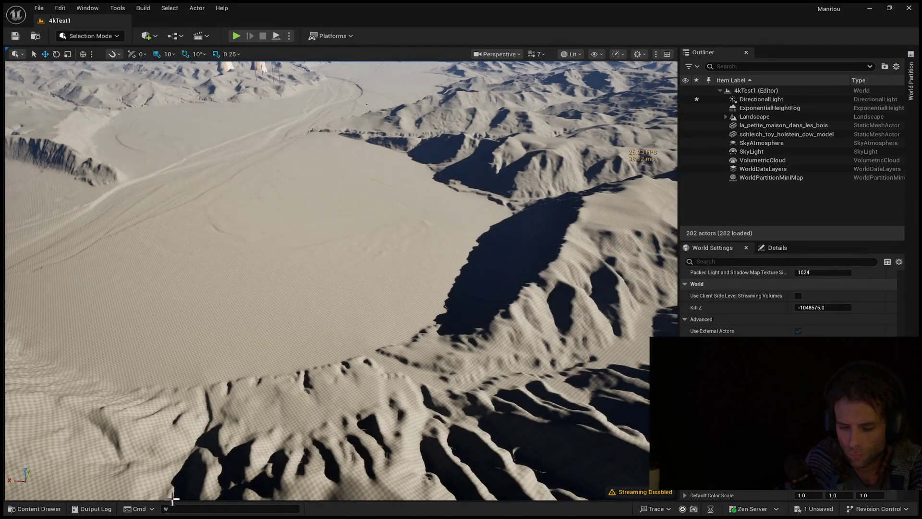
- Run t.maxfps in the console to check the frame-rate limit, then select a flat desert landscape section
key(grave)
key(BackSpace)
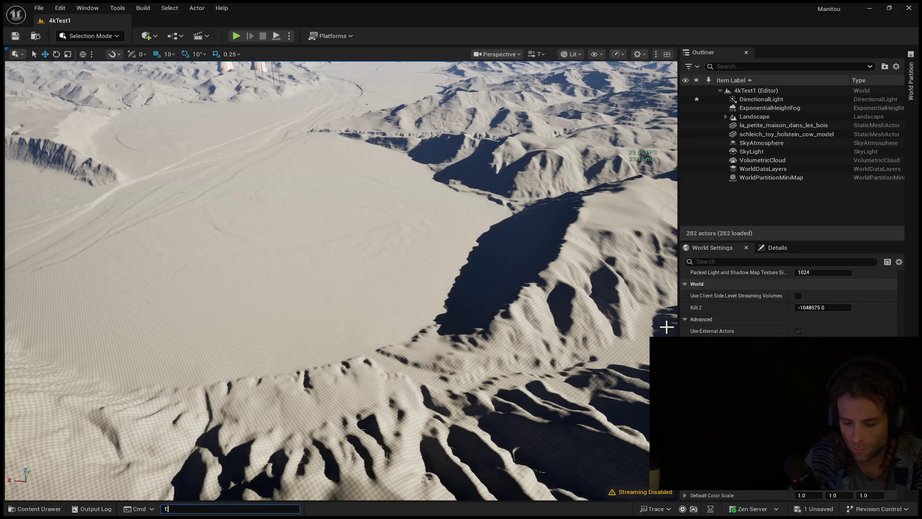
text(t.ma)
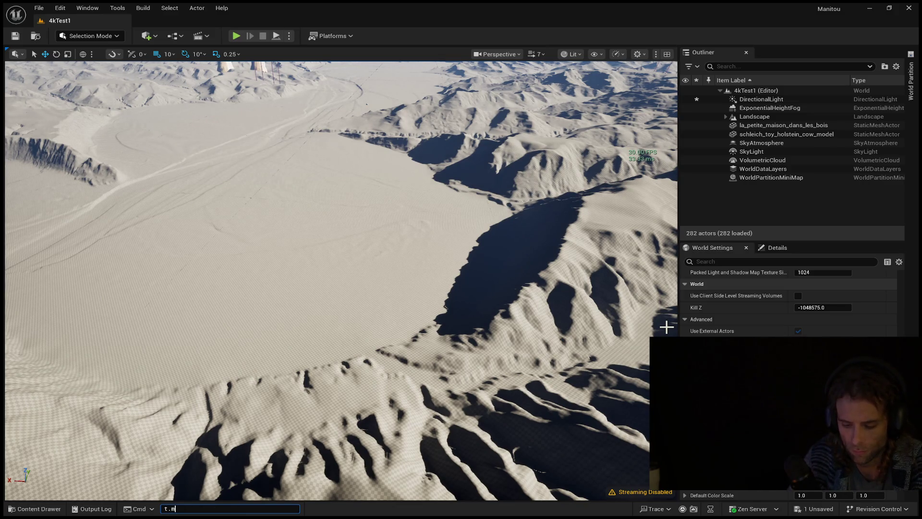
text(x)
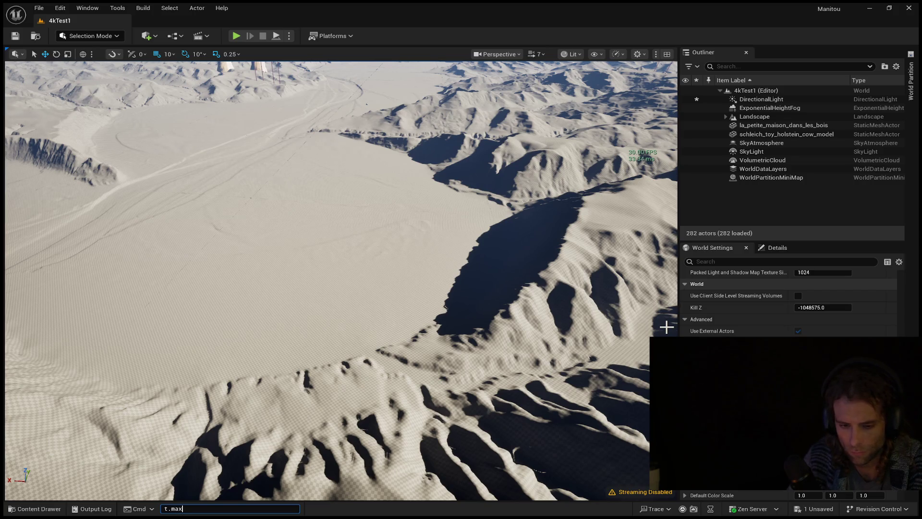
text(fps 30)
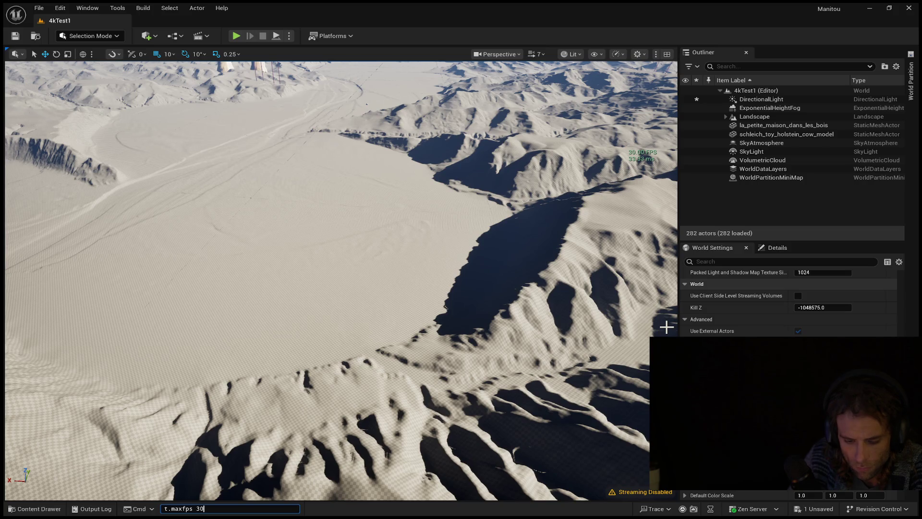
key(Return)
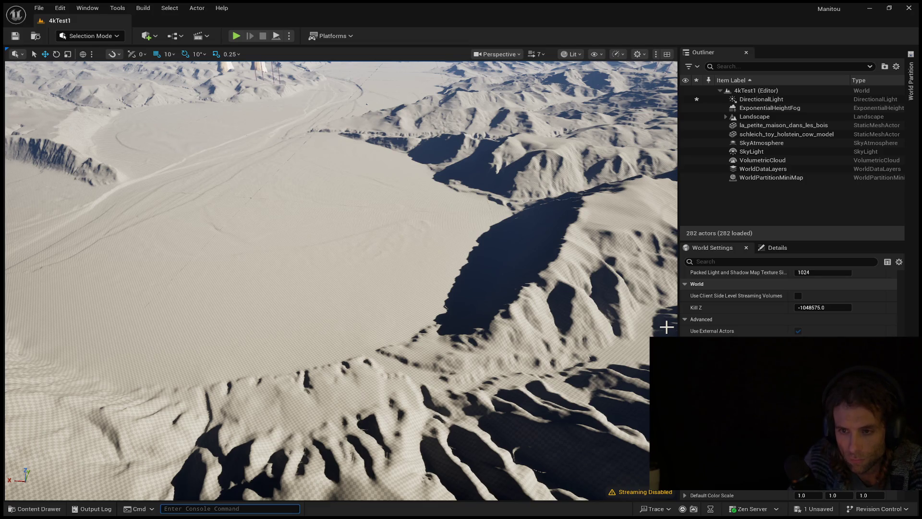
text(H)
key(BackSpace)
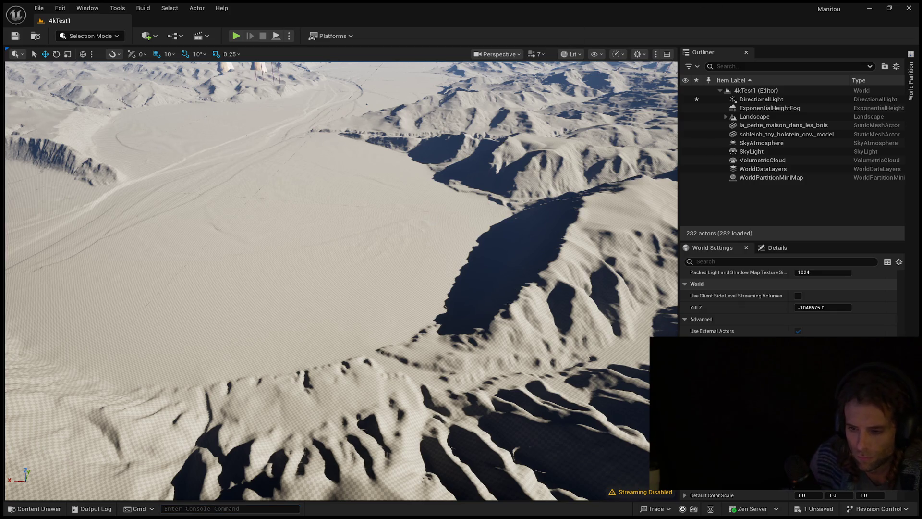
click(430, 219)
key(ctrl+shift+h)
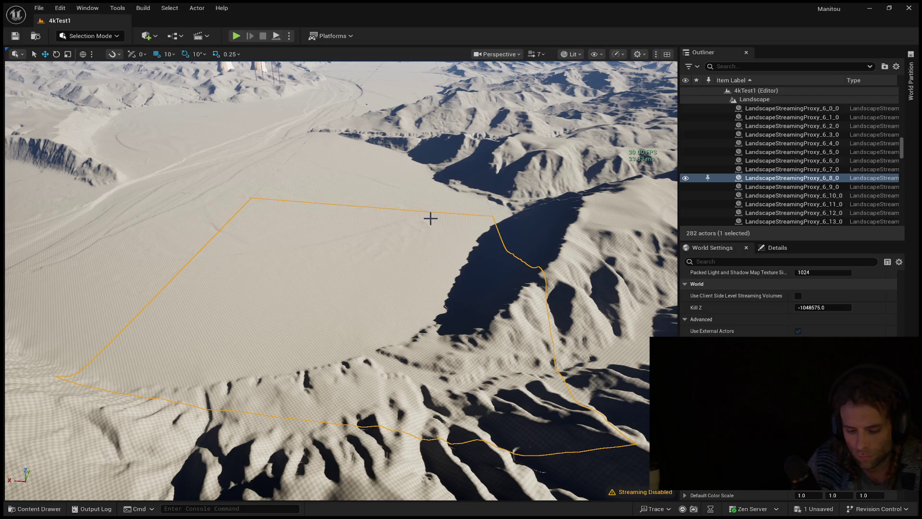
- Deselect the landscape section and fly down to a low view of the horizon
key(Escape)
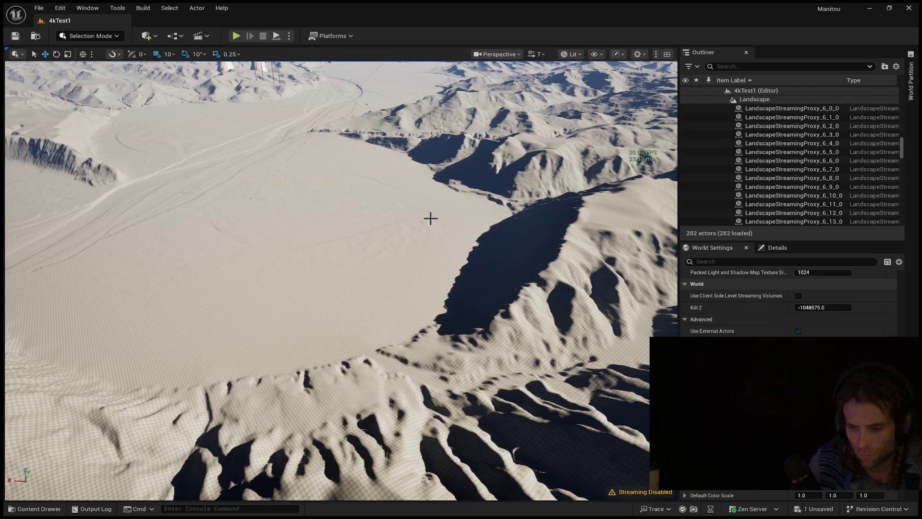
drag(481, 175, 471, 136)
mouse_move(323, 206)
mouse_down()
mouse_move(323, 197)
mouse_move(323, 205)
mouse_up()
mouse_move(305, 238)
mouse_down()
mouse_move(305, 230)
mouse_move(358, 238)
mouse_move(304, 237)
mouse_up()
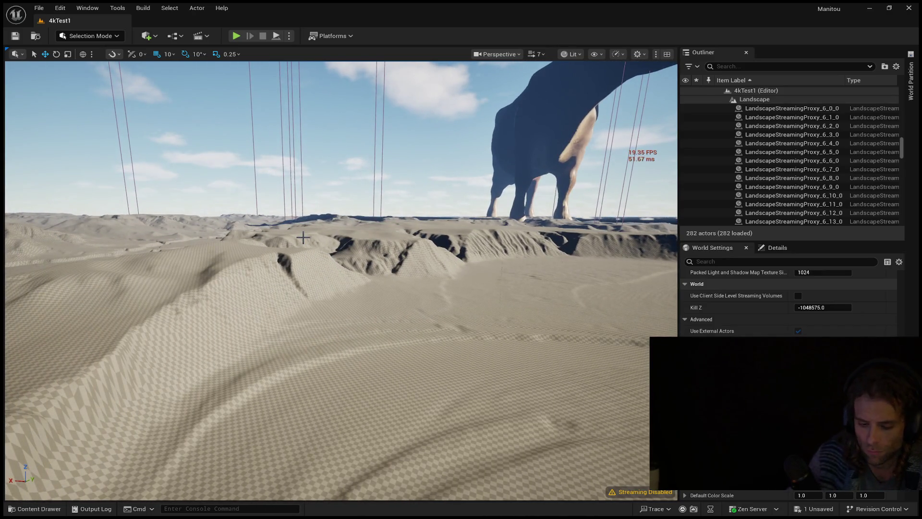
- Apply a new t.MaxFPS frame-rate cap from the Cmd console
click(272, 510)
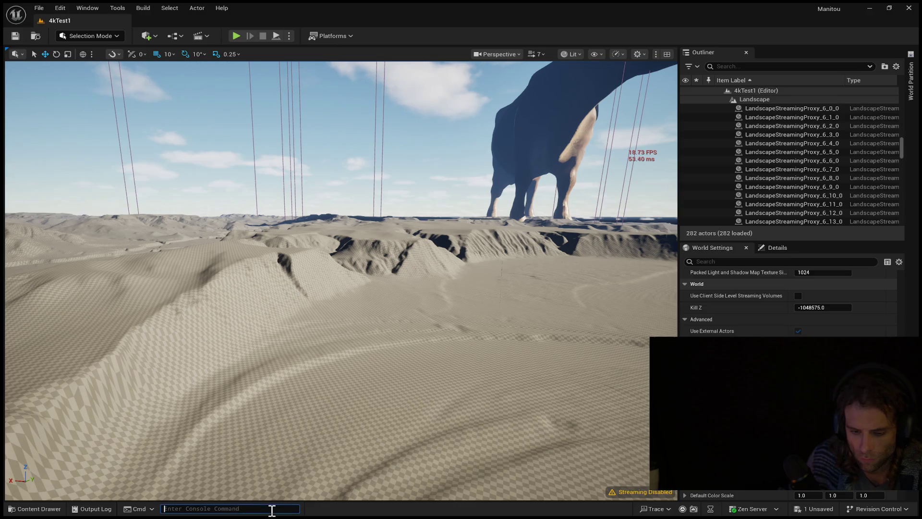
text(t)
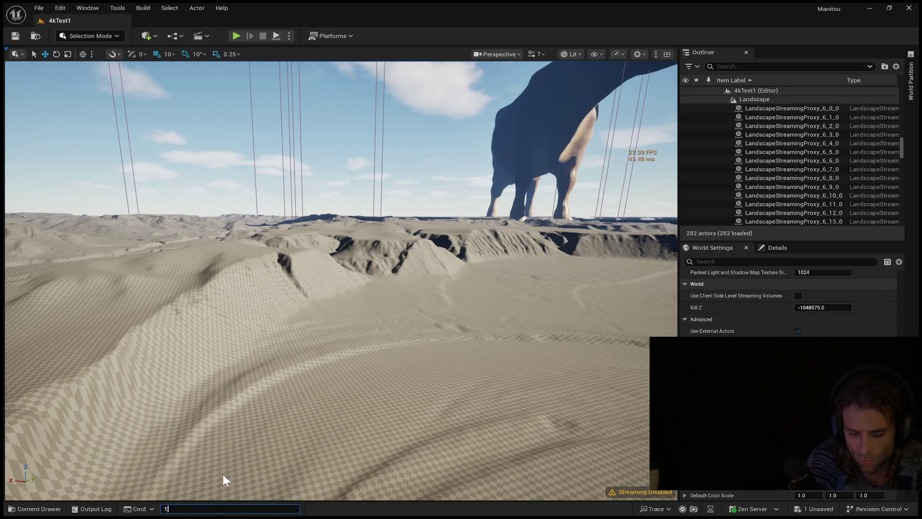
text(.m)
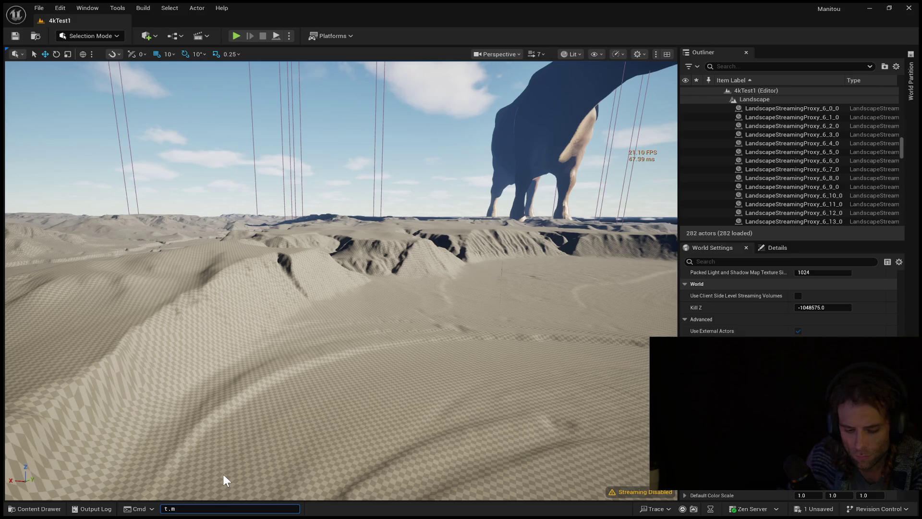
text(a)
key(Tab)
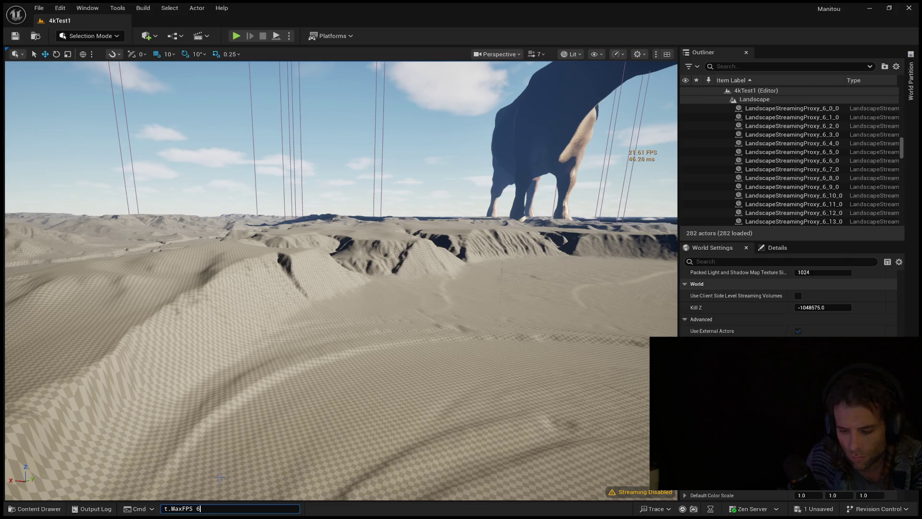
key(Return)
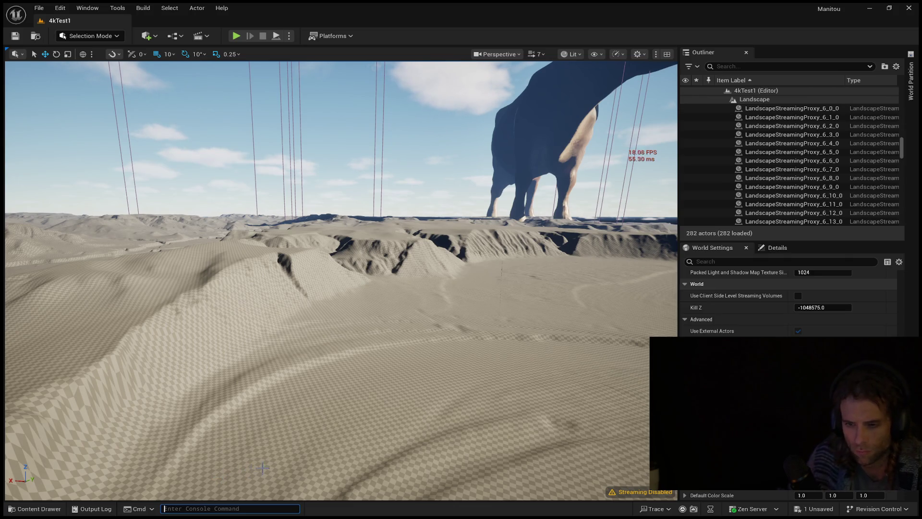
- Fly low over the canyon crack toward the cow and select the cracked landscape section
mouse_move(392, 433)
mouse_down()
mouse_move(391, 317)
mouse_move(391, 345)
mouse_move(391, 326)
mouse_up()
key(w)
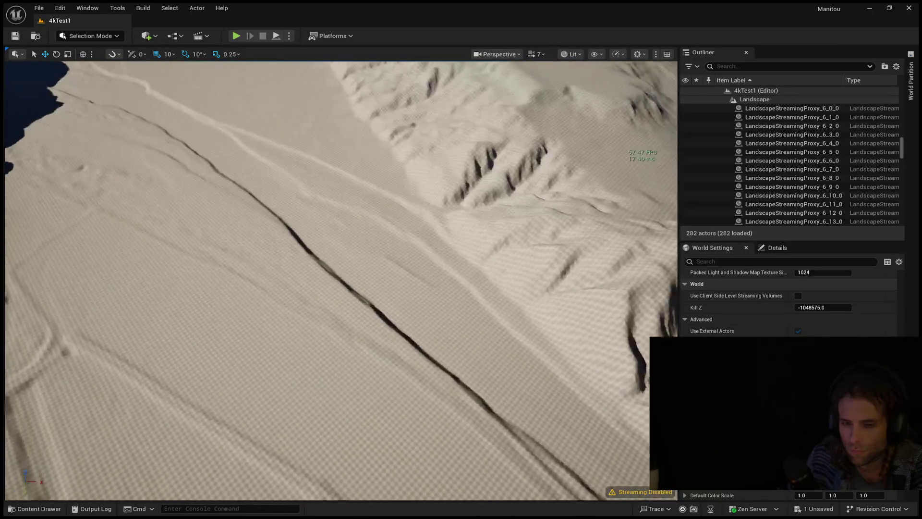
key(w)
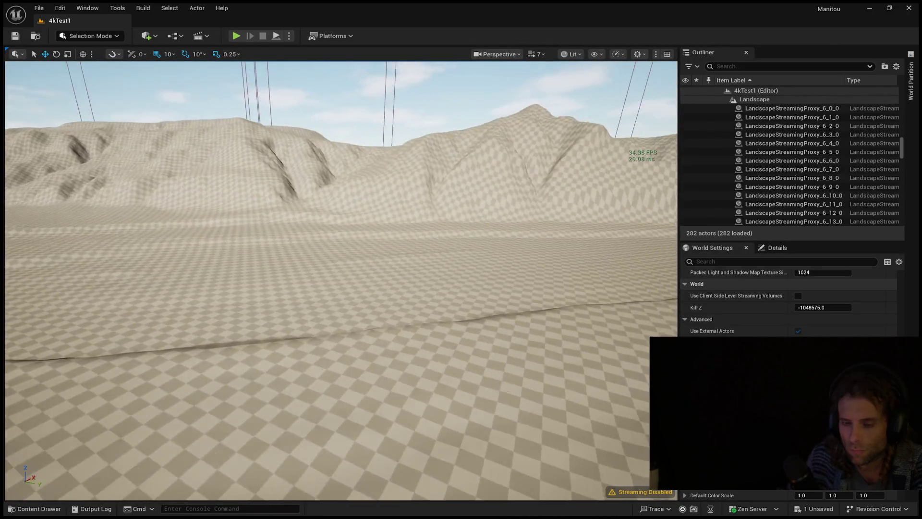
key(w)
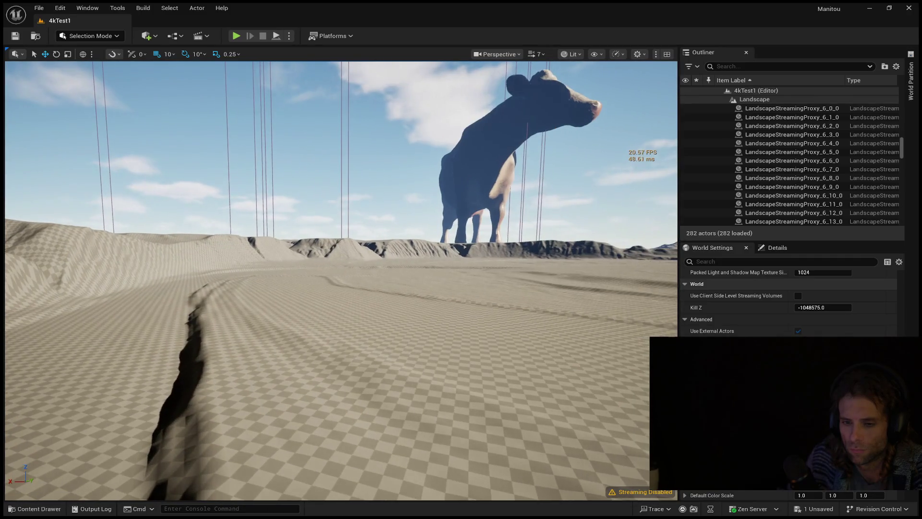
click(489, 405)
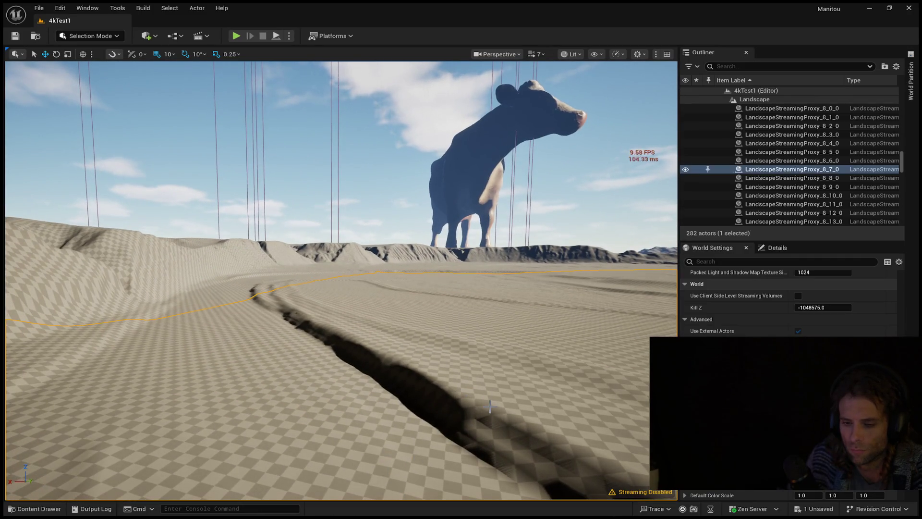
- Play-test 4kTest1 with Alt+P, running the character along the ridge, then stop with Esc
key(Escape)
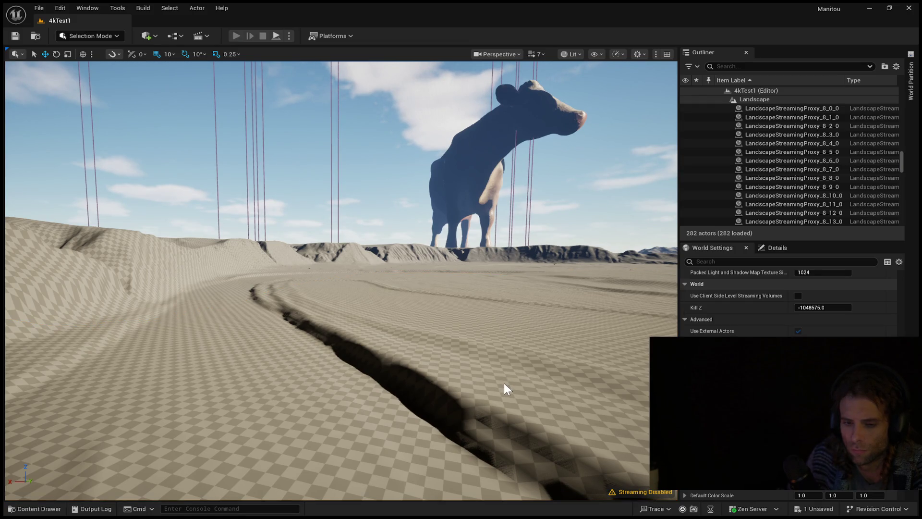
key(alt+p)
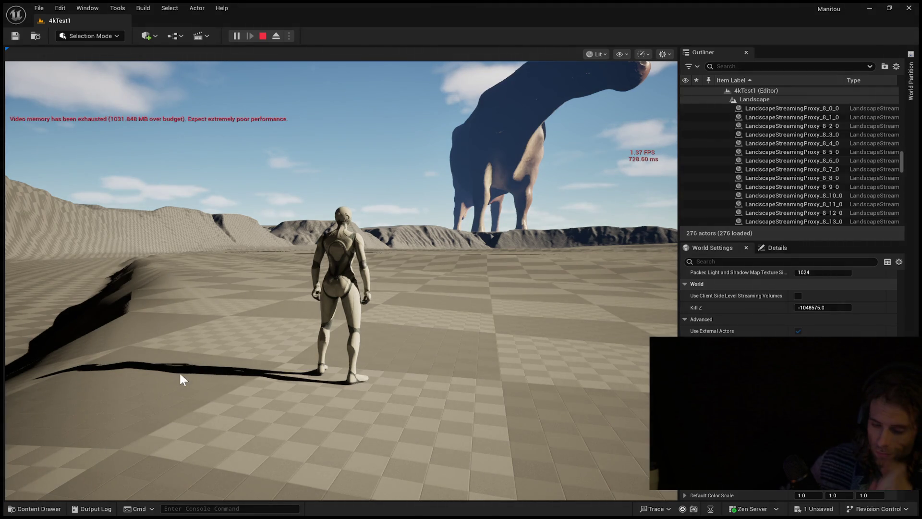
click(179, 373)
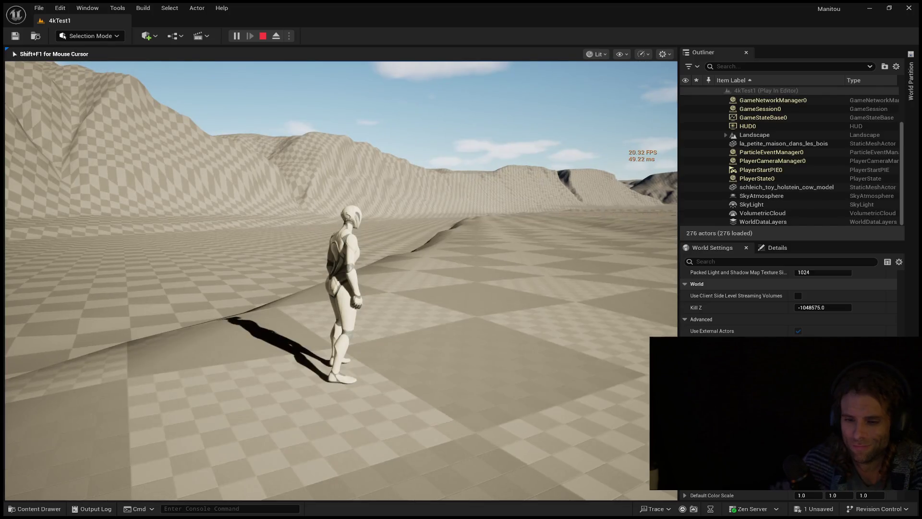
key(w)
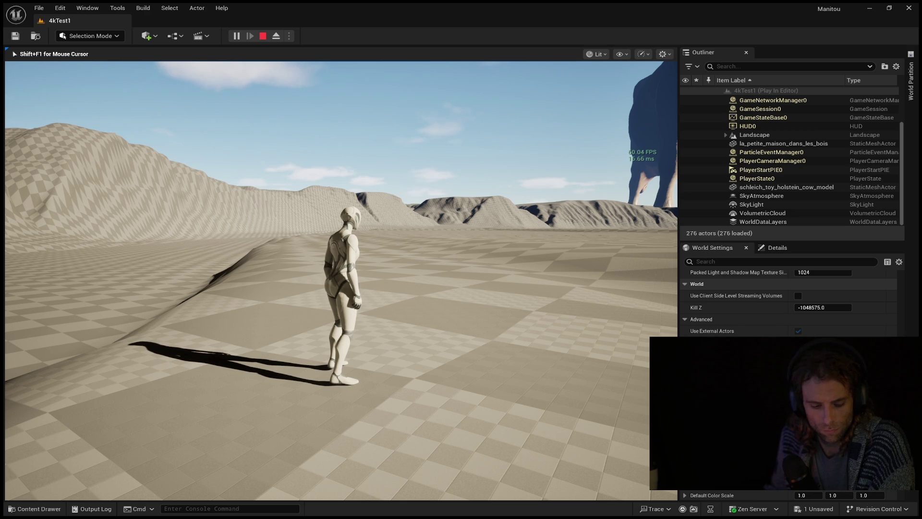
key(Escape)
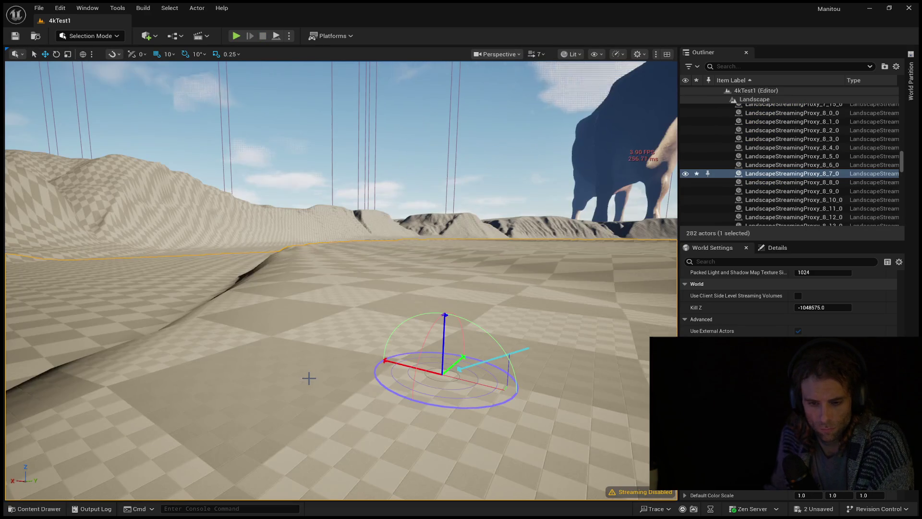
- Lower the sun for long golden shadows and turn the view right toward the cow
drag(491, 351, 493, 365)
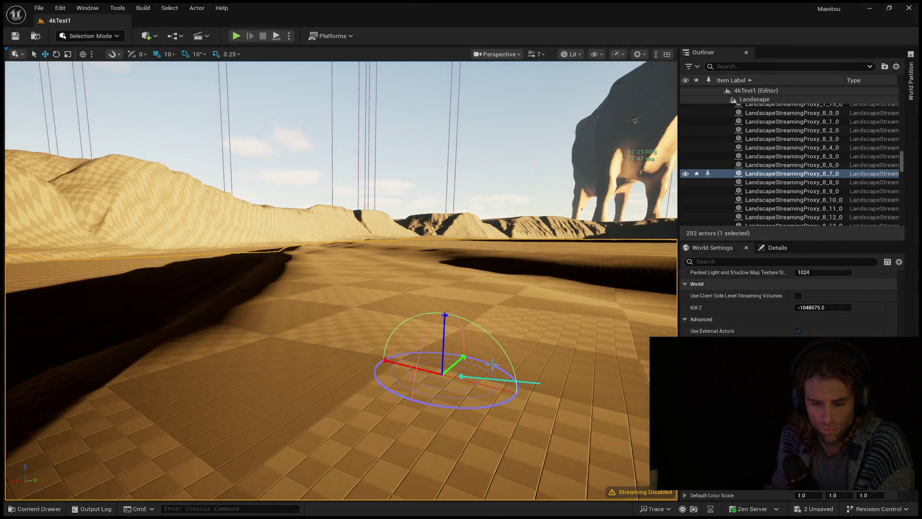
mouse_move(492, 364)
mouse_down()
mouse_move(673, 368)
mouse_move(673, 409)
mouse_move(665, 257)
mouse_up()
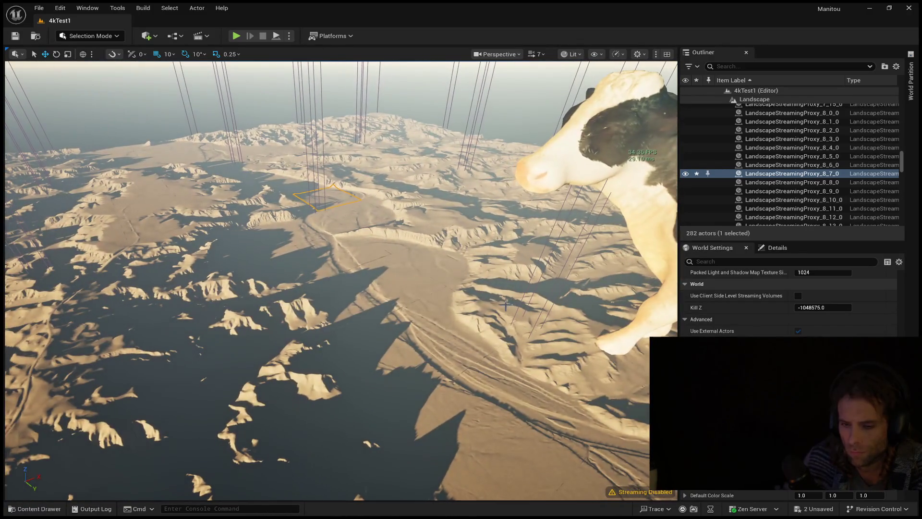
- Swing the sun between daylight and sunset, ending low and golden, then view the cow from ground level
key(w)
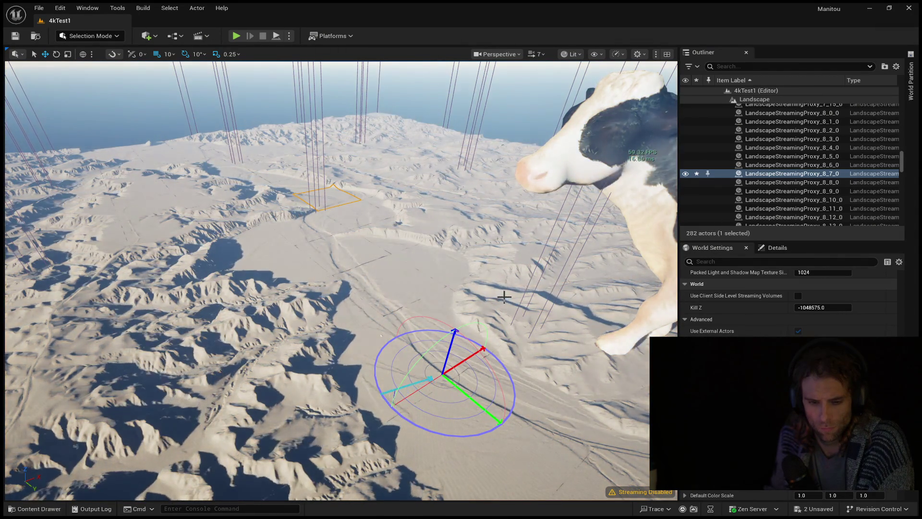
key(ctrl+l)
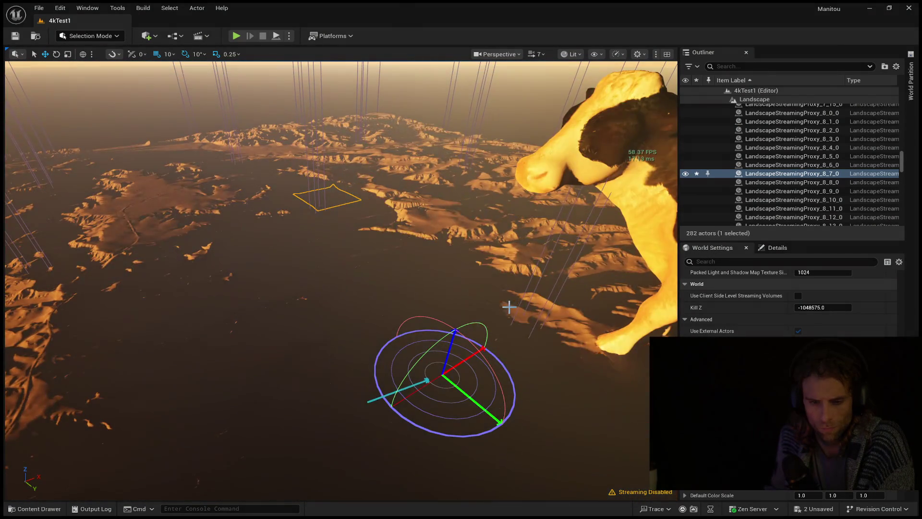
key(ctrl+l)
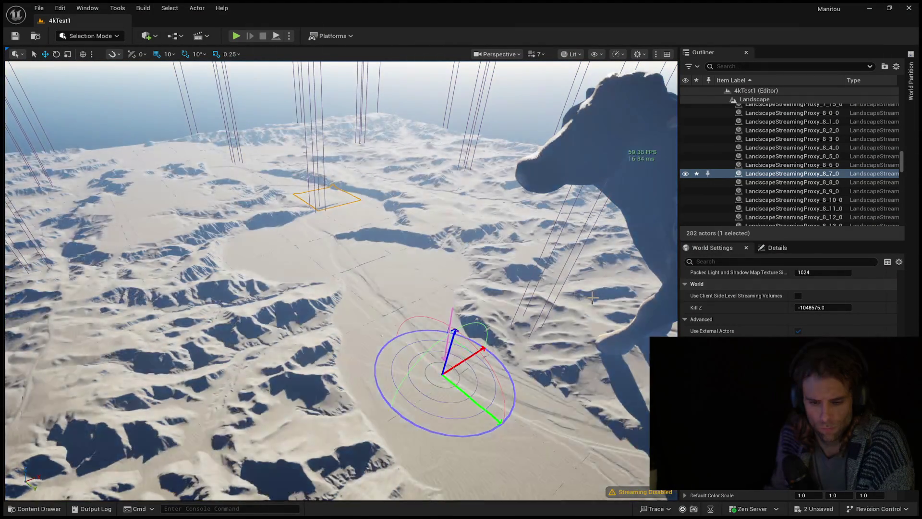
key(ctrl+l)
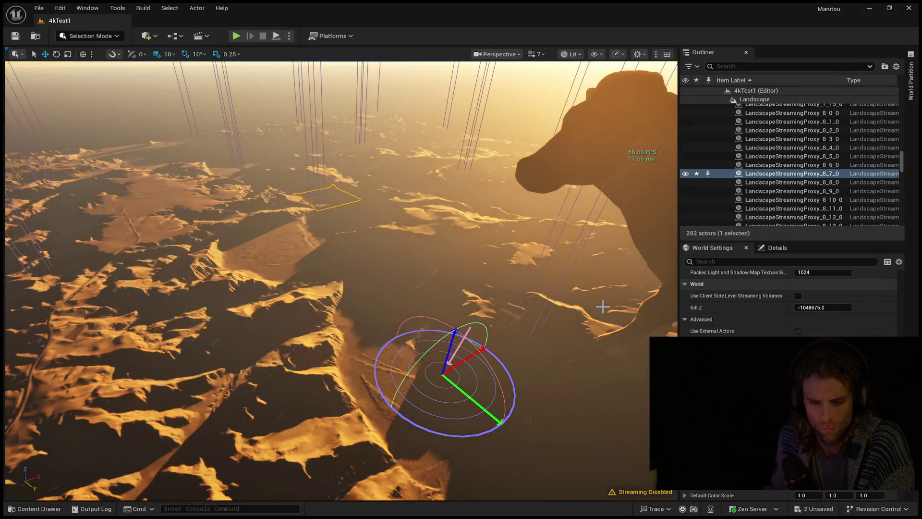
key(ctrl+l)
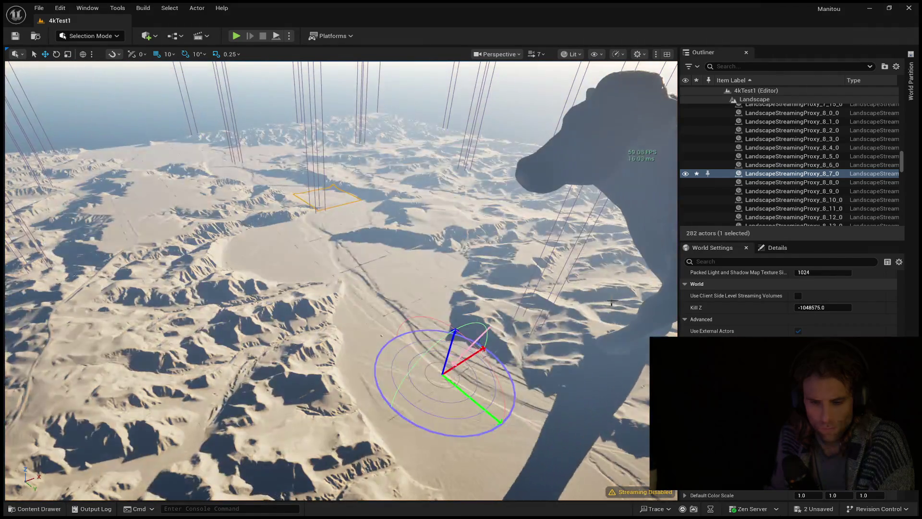
key(ctrl+l)
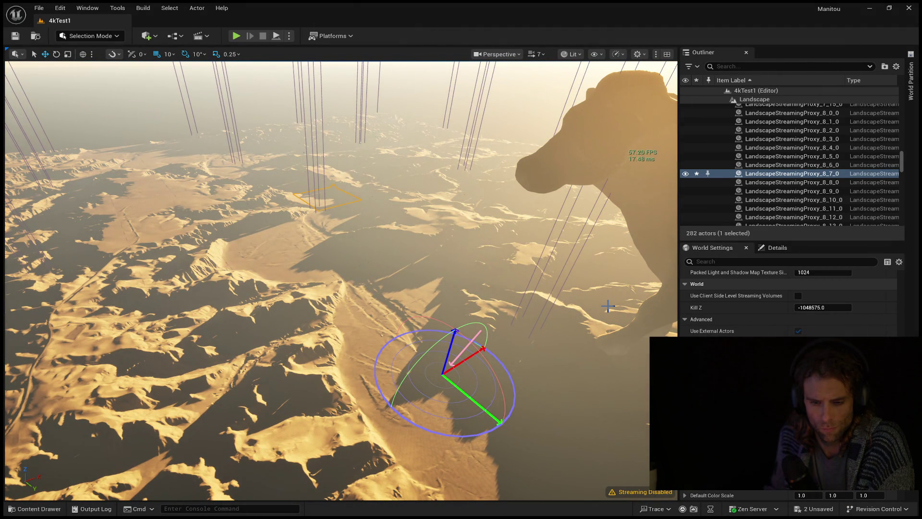
mouse_move(604, 318)
mouse_down()
mouse_move(603, 250)
mouse_move(583, 293)
mouse_move(584, 268)
mouse_up()
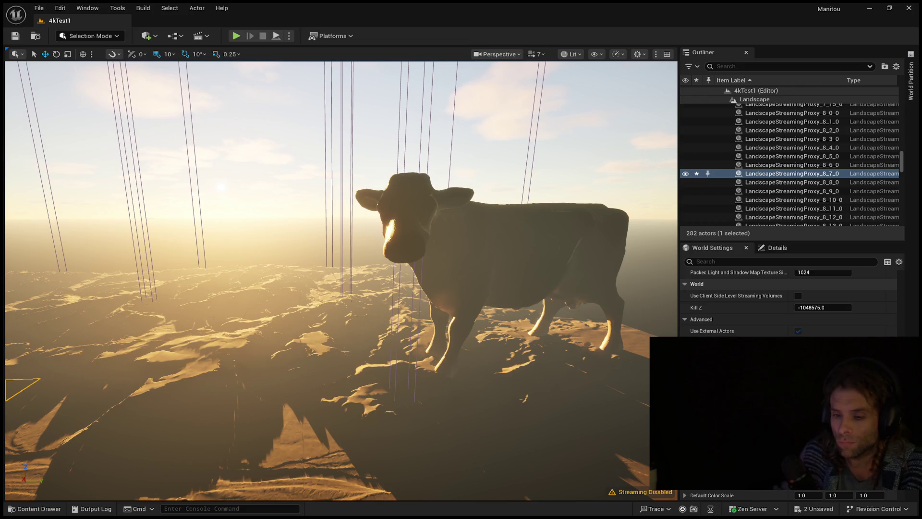
- Fly closer to the cow and swing the sun from high daylight down to warm golden light
mouse_move(584, 267)
mouse_down()
mouse_move(584, 276)
mouse_move(593, 272)
mouse_move(577, 253)
mouse_up()
mouse_move(363, 346)
mouse_down()
mouse_move(354, 352)
mouse_move(413, 342)
mouse_up()
key(ctrl+l)
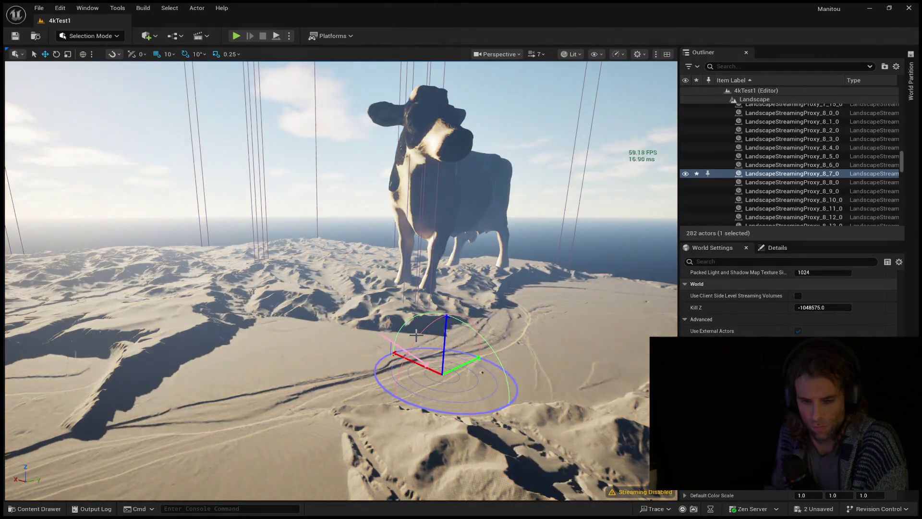
key(ctrl+l)
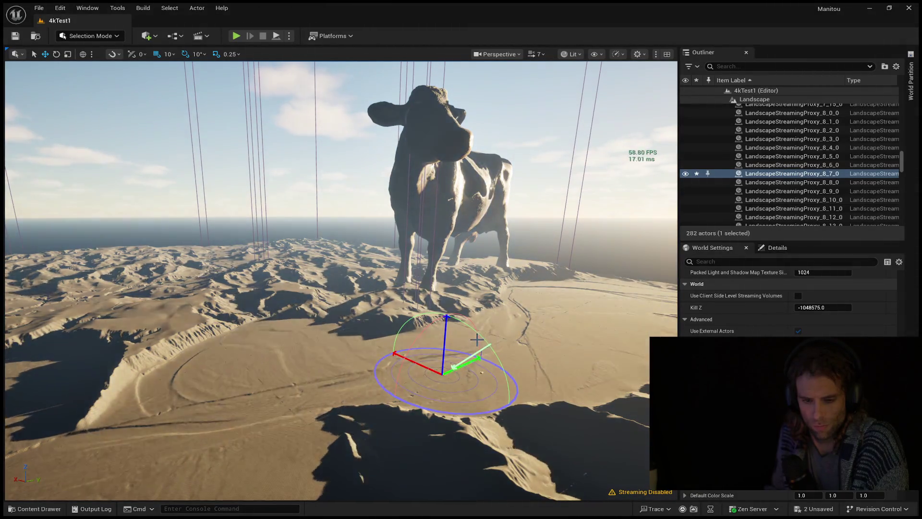
key(ctrl+l)
- Lower the sun near the horizon, sweep it round to golden hour, and orbit down onto the terrain
key(ctrl+l)
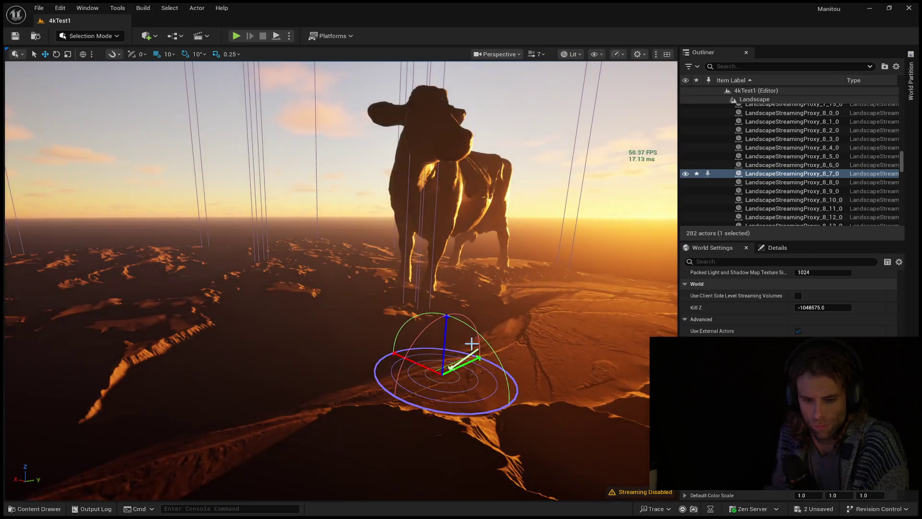
key(ctrl+l)
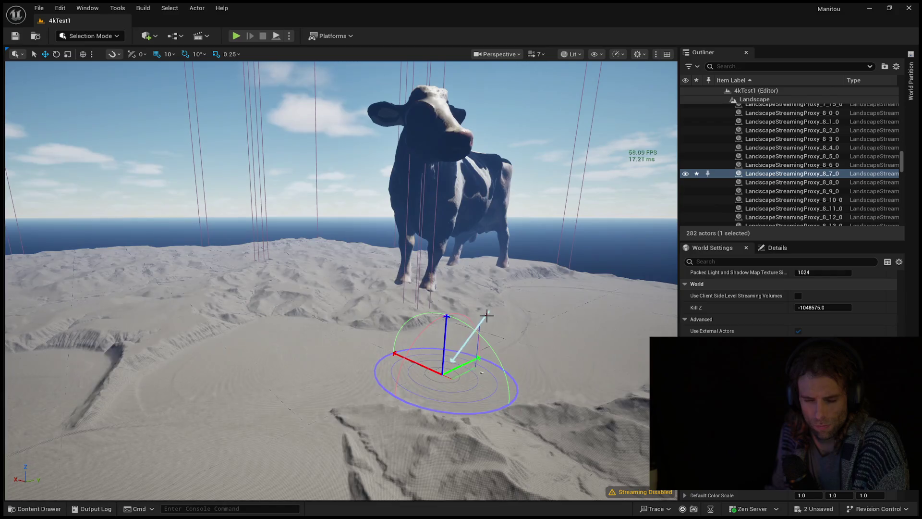
key(ctrl+l)
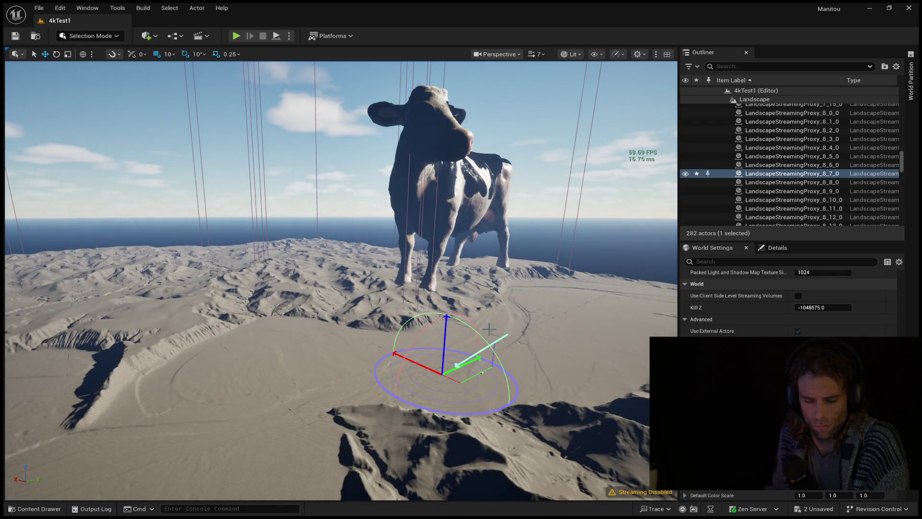
key(ctrl+l)
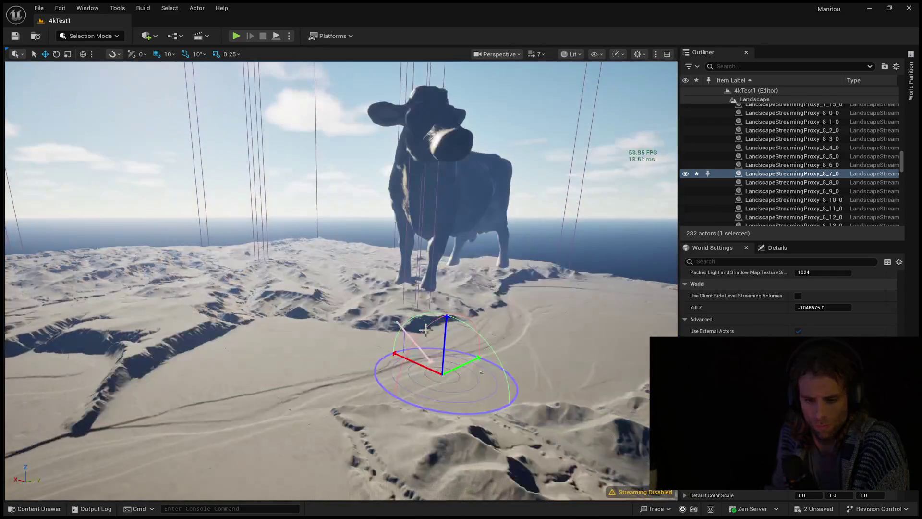
key(ctrl+l)
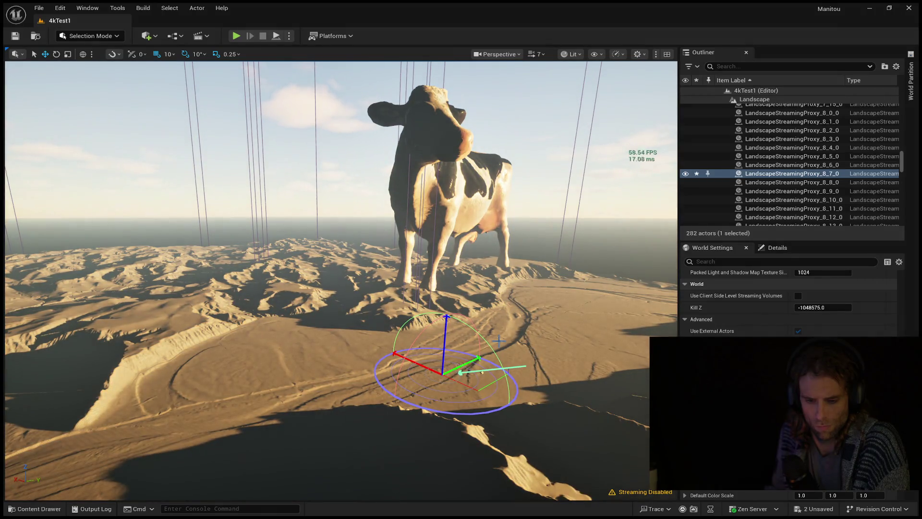
mouse_move(499, 341)
mouse_down()
mouse_move(562, 332)
mouse_move(576, 308)
mouse_move(530, 199)
mouse_move(536, 235)
mouse_move(532, 202)
mouse_move(531, 226)
mouse_move(538, 190)
mouse_up()
- Return the sun to neutral daylight with the mountains and house shadowed, then fly toward the mountains
key(ctrl+l)
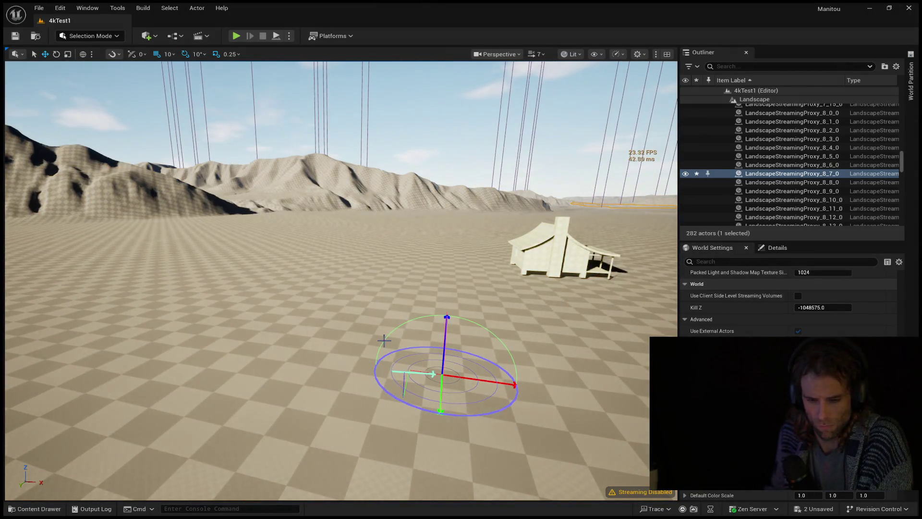
key(ctrl+l)
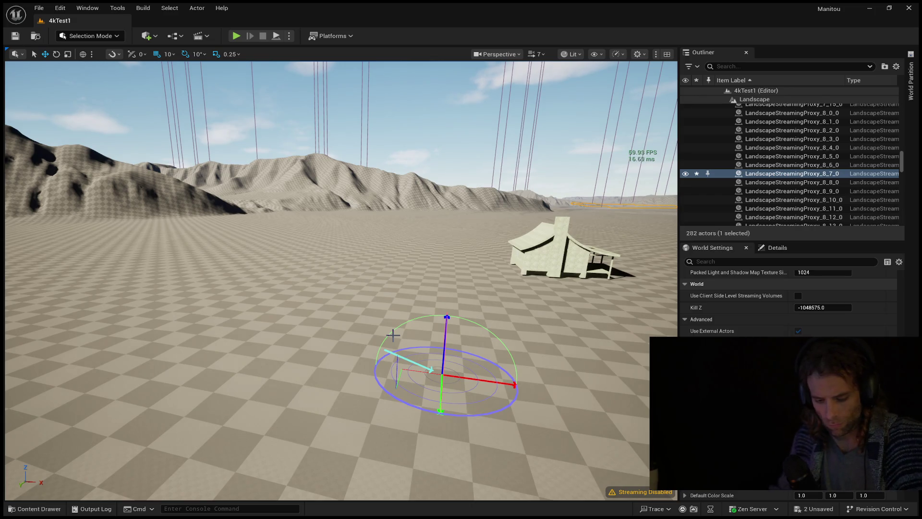
key(ctrl+l)
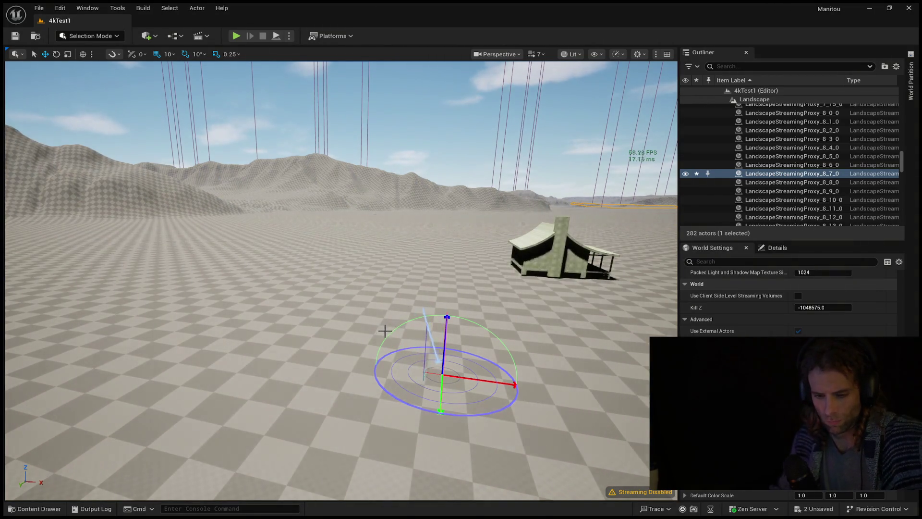
key(ctrl+l)
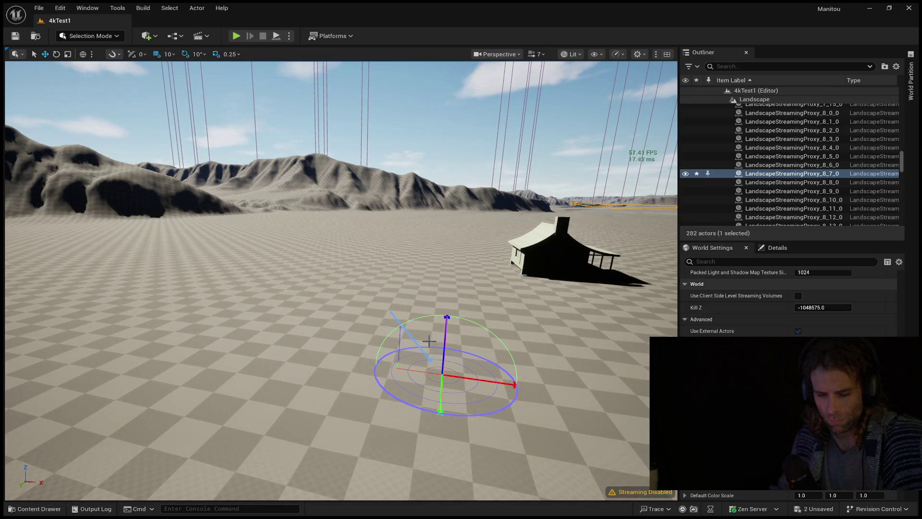
mouse_move(298, 369)
mouse_down()
mouse_move(224, 206)
mouse_move(300, 373)
mouse_up()
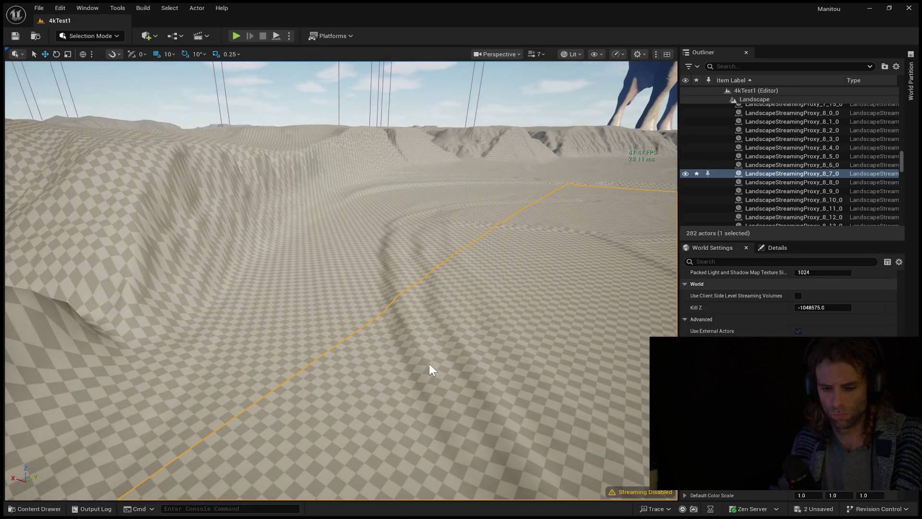
- Clear the landscape selection and start Play-In-Editor with Alt+P
key(Escape)
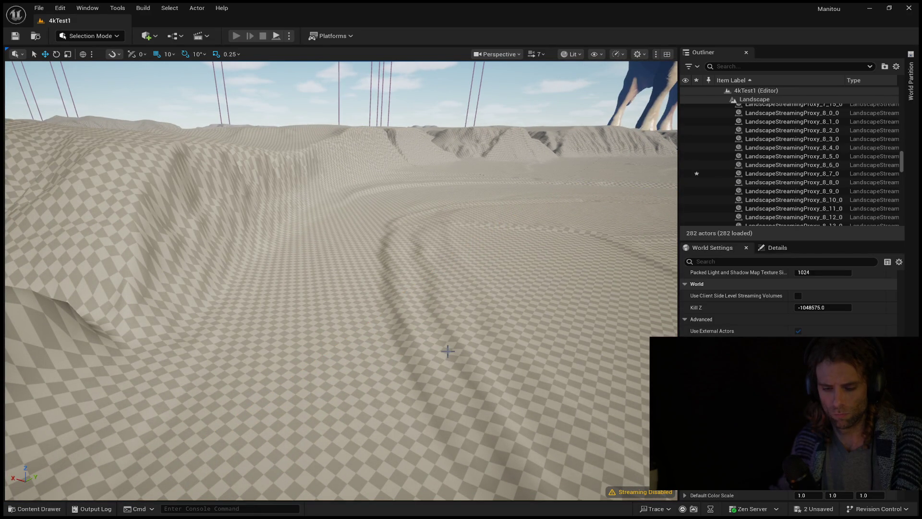
key(alt+p)
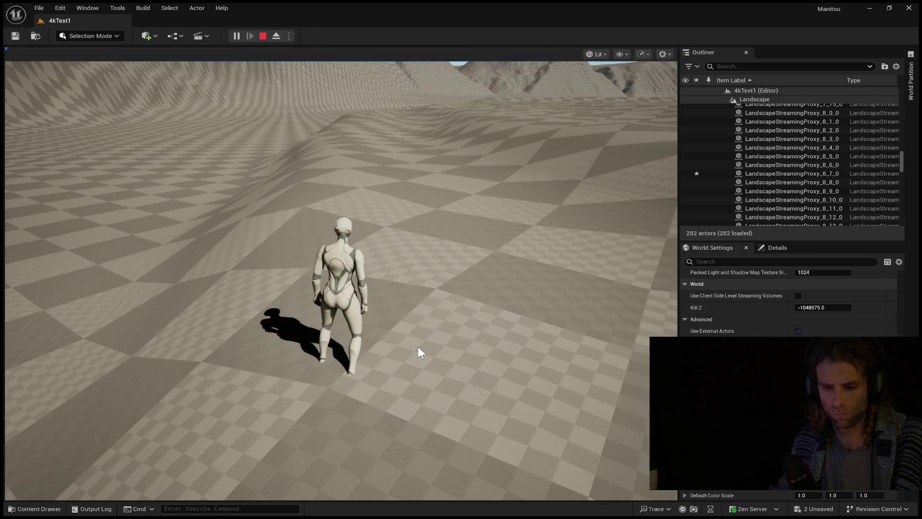
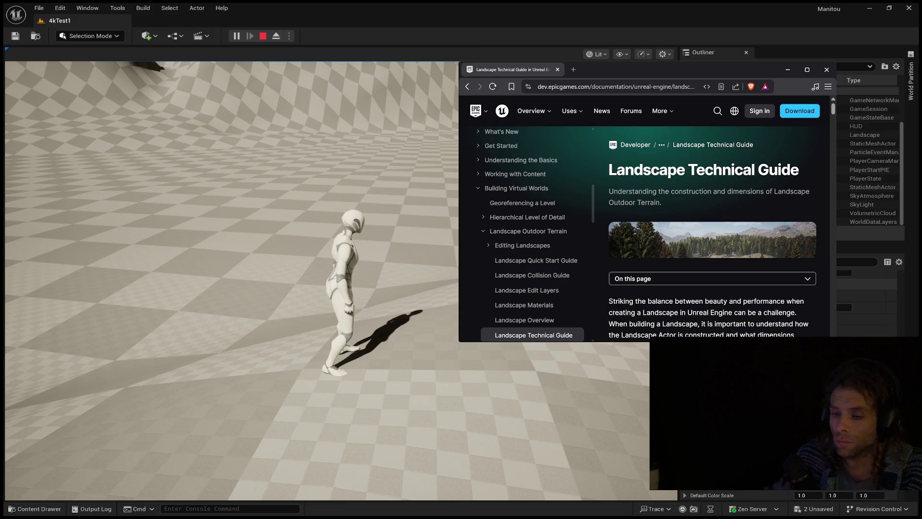
- Scroll the Landscape Technical Guide down to the Recommended Landscape Sizes table (8129 x 8129 to 505 x 505)
scroll(711, 216, down, 2)
scroll(711, 216, down, 1)
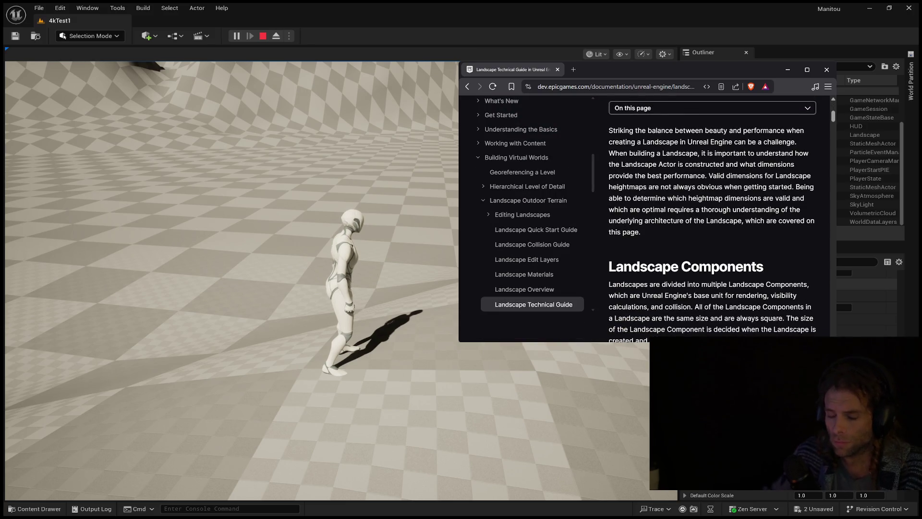
scroll(711, 216, down, 5)
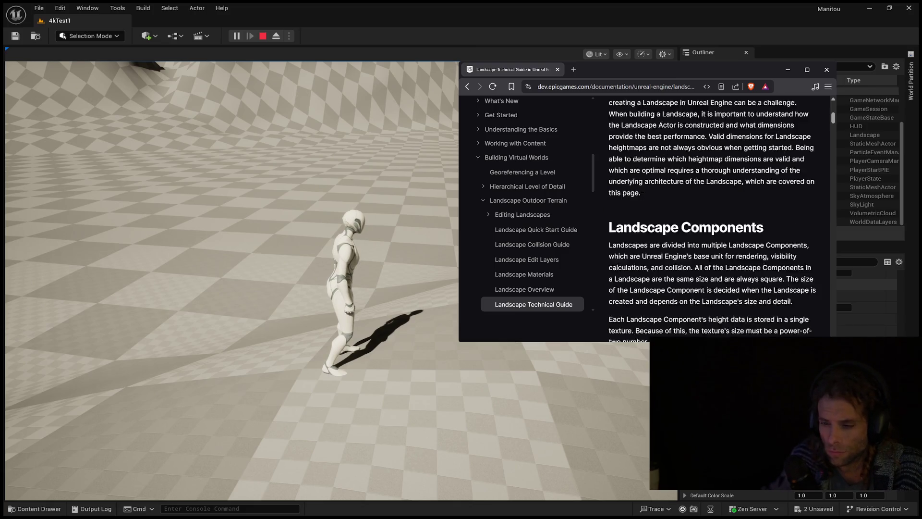
scroll(711, 216, down, 8)
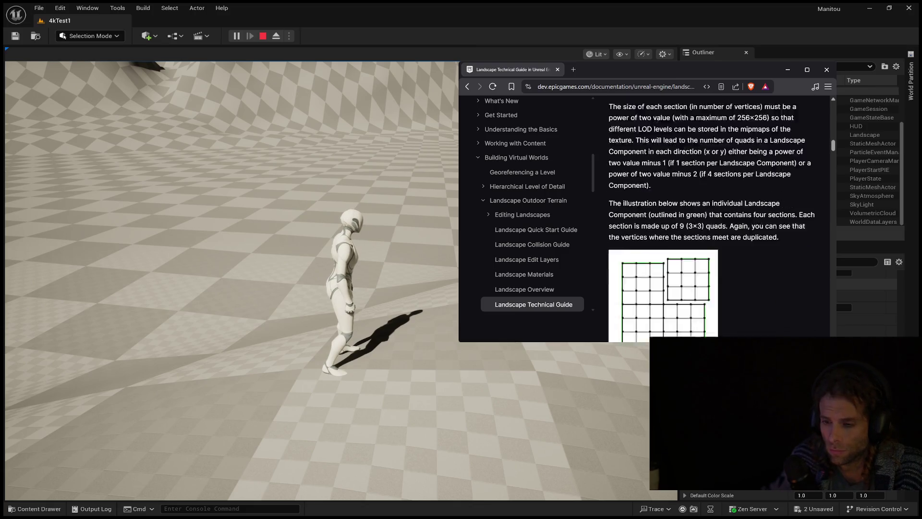
scroll(711, 216, down, 2)
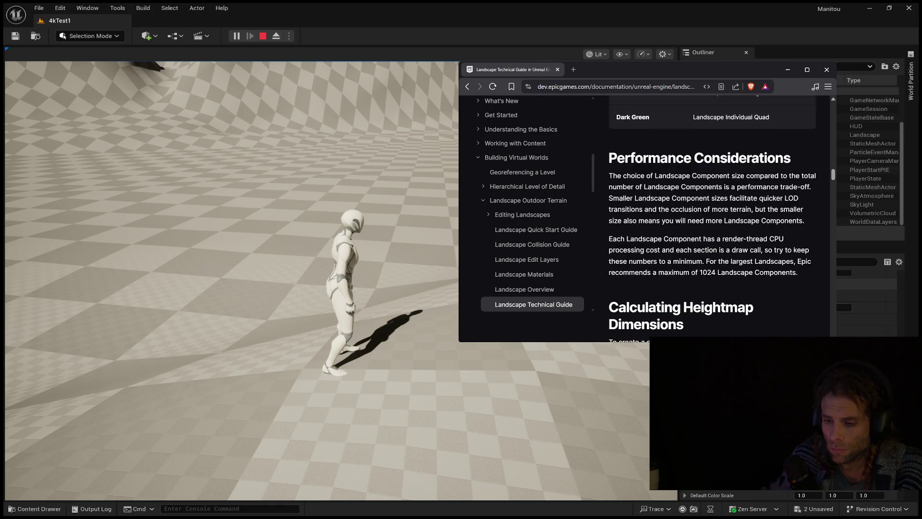
scroll(711, 216, up, 3)
scroll(711, 217, down, 10)
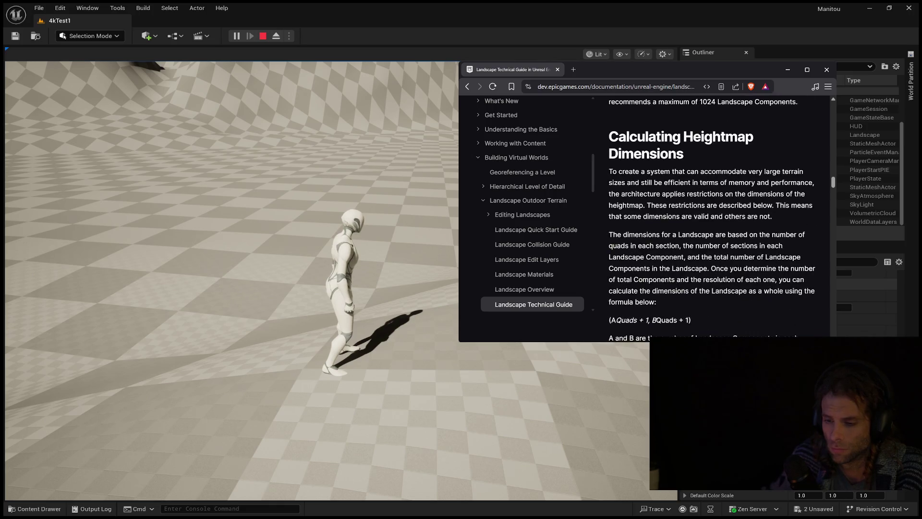
scroll(711, 216, down, 8)
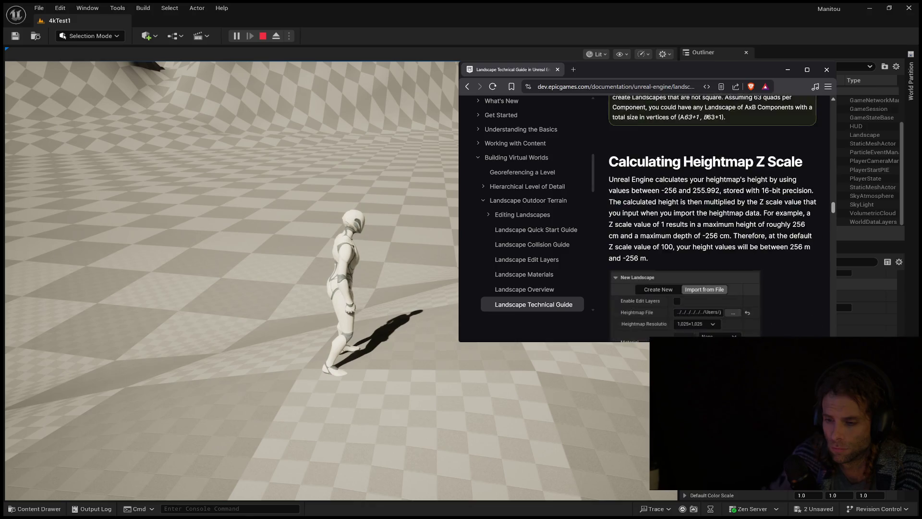
scroll(711, 216, down, 6)
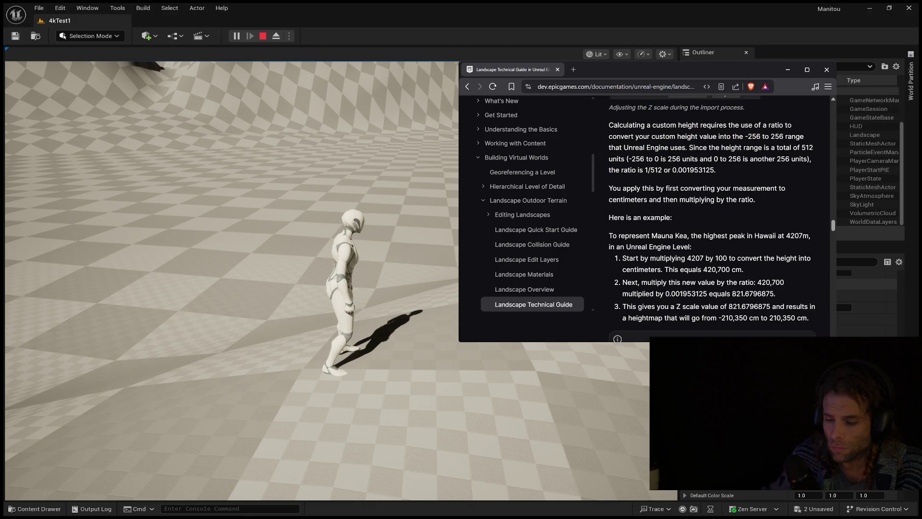
scroll(710, 217, down, 5)
scroll(710, 216, down, 3)
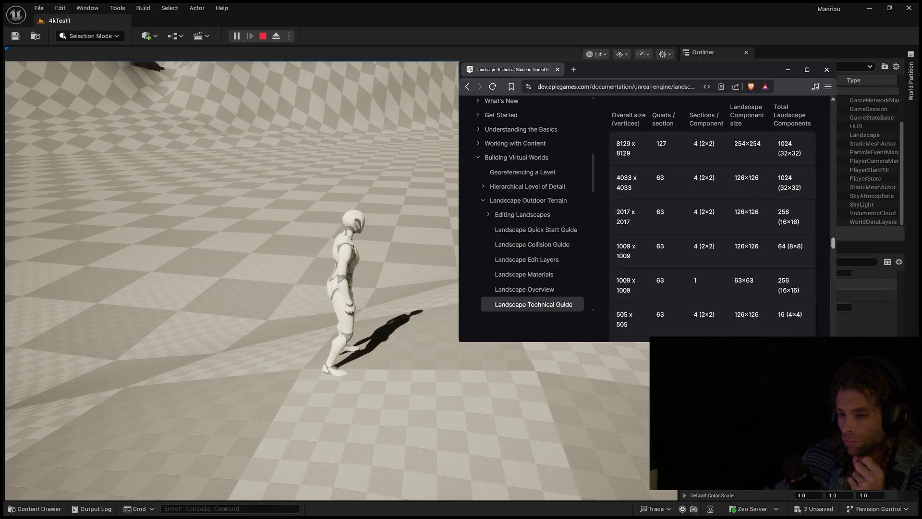
scroll(713, 220, up, 3)
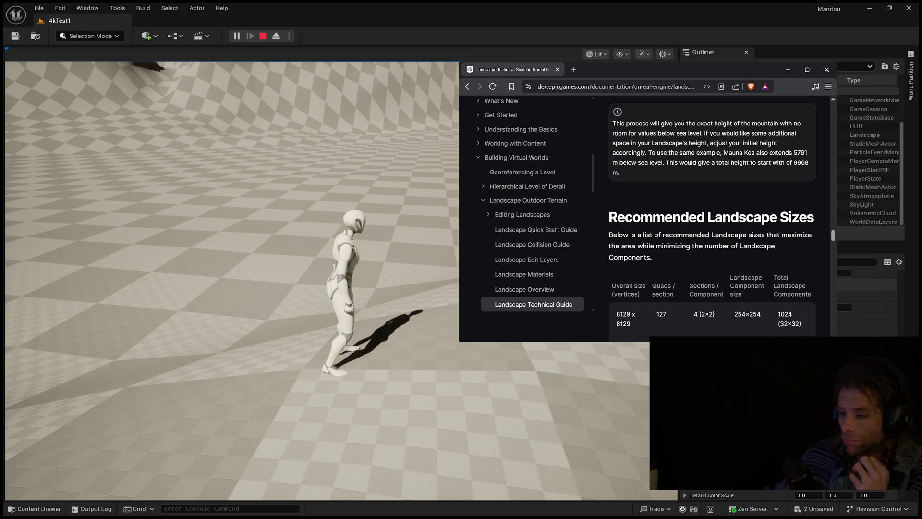
scroll(712, 213, down, 2)
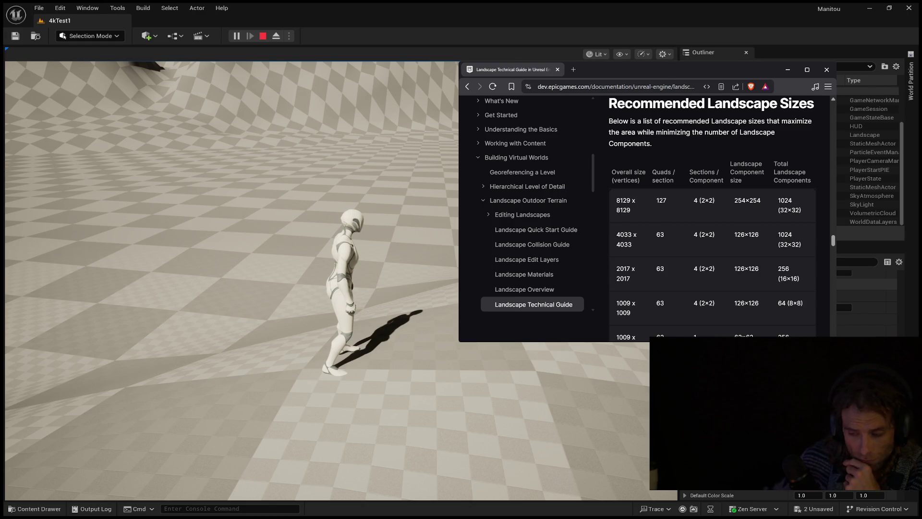
scroll(712, 214, up, 1)
scroll(713, 216, down, 1)
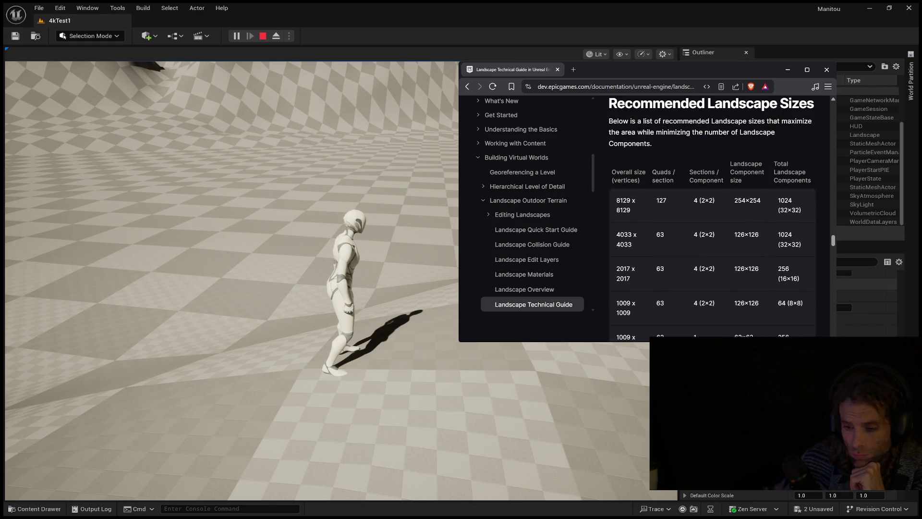
scroll(712, 216, down, 5)
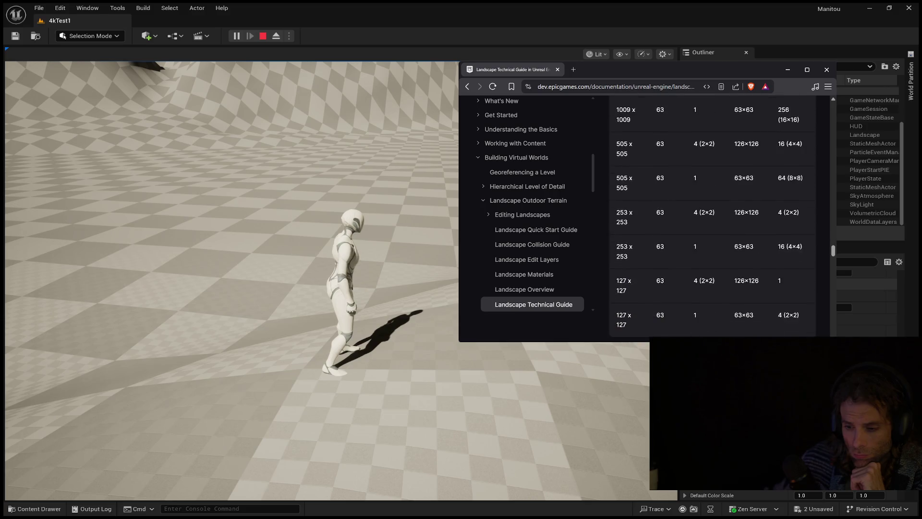
scroll(712, 216, down, 2)
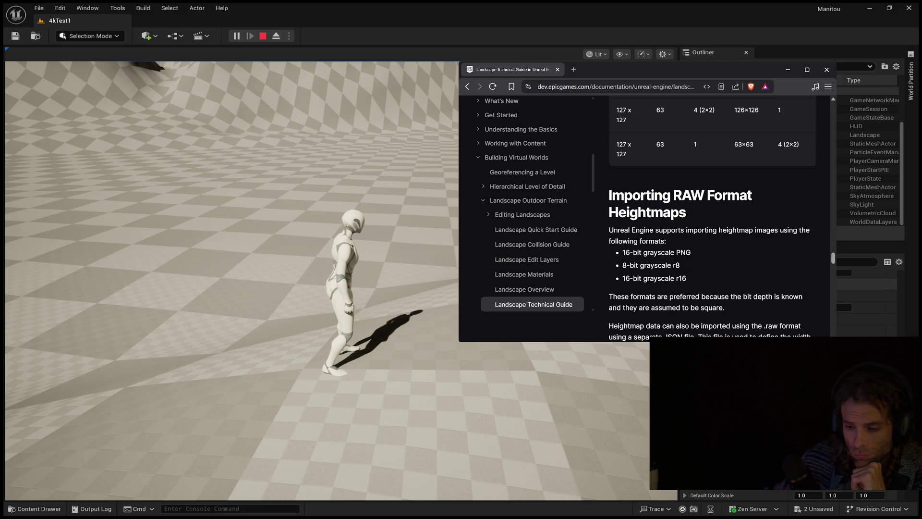
scroll(712, 216, up, 3)
scroll(713, 216, up, 5)
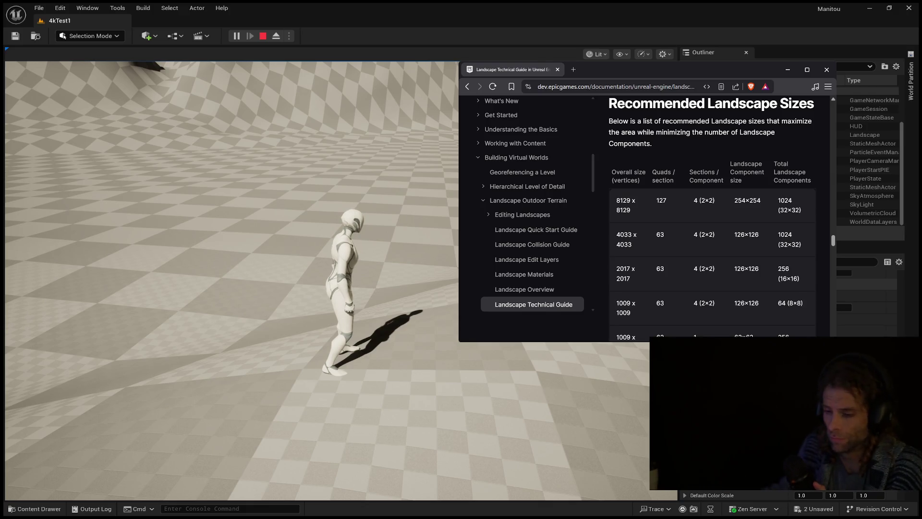
scroll(712, 216, down, 1)
scroll(712, 216, down, 1)
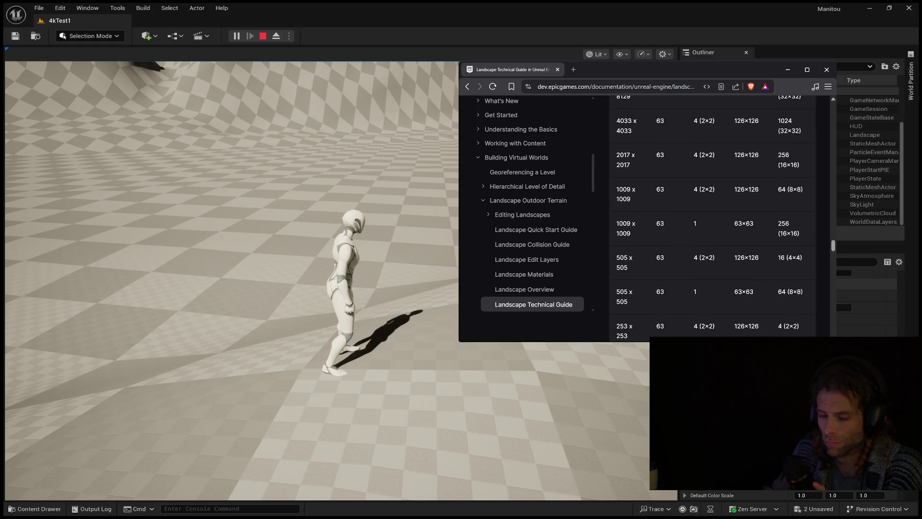
scroll(712, 216, down, 3)
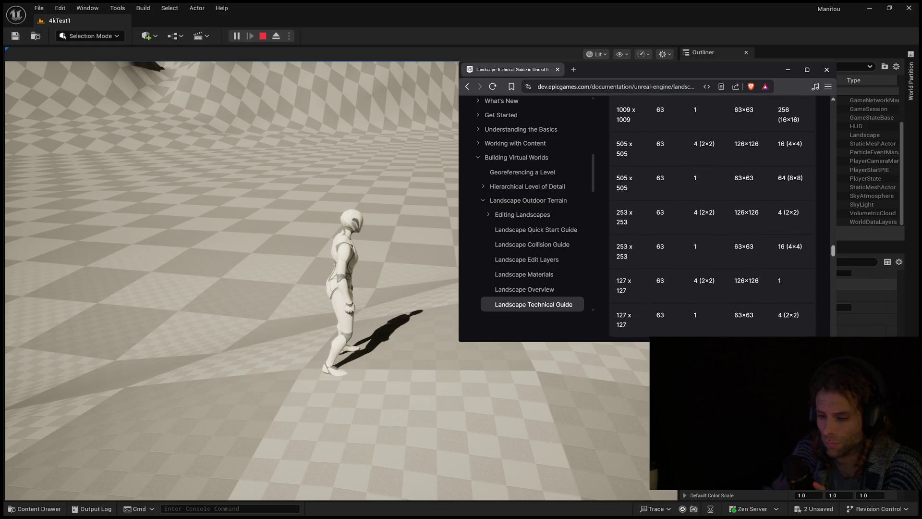
scroll(712, 216, up, 4)
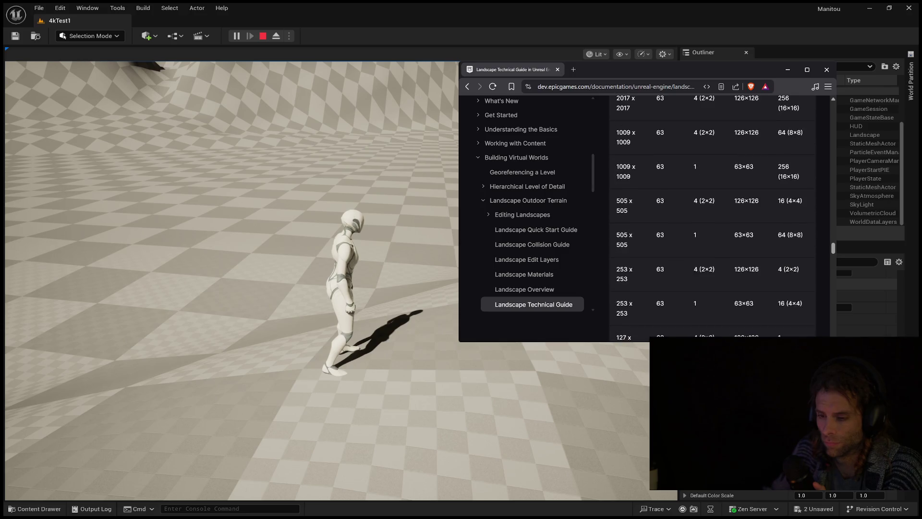
scroll(712, 216, up, 1)
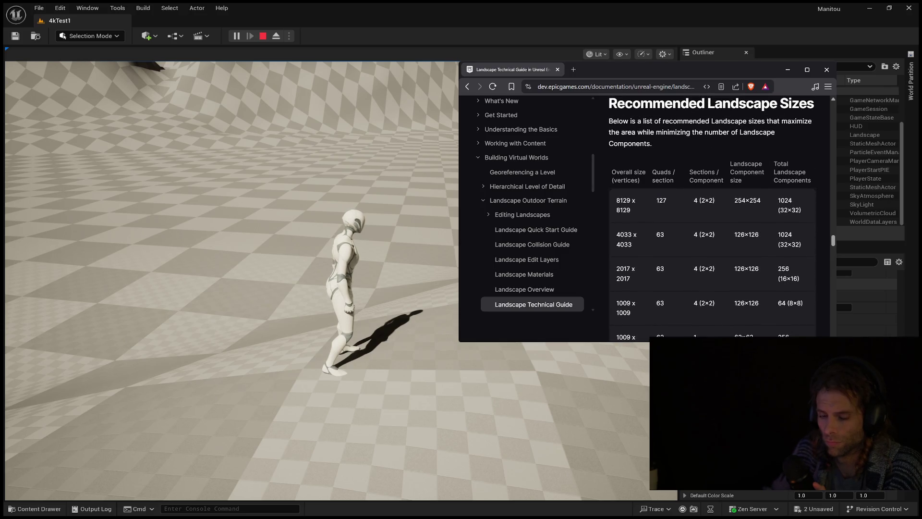
click(241, 240)
key(w)
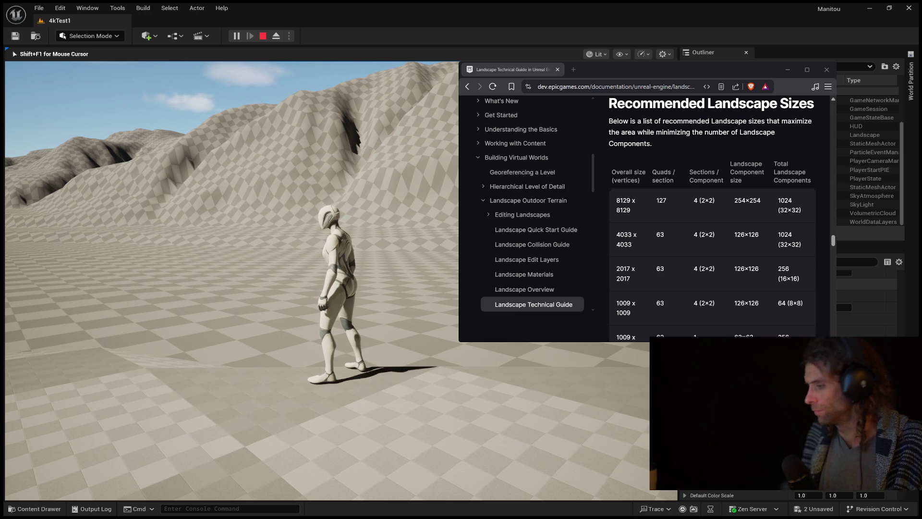
- Run the mannequin across the landscape toward the hills until the giant cow appears
mouse_move(230, 279)
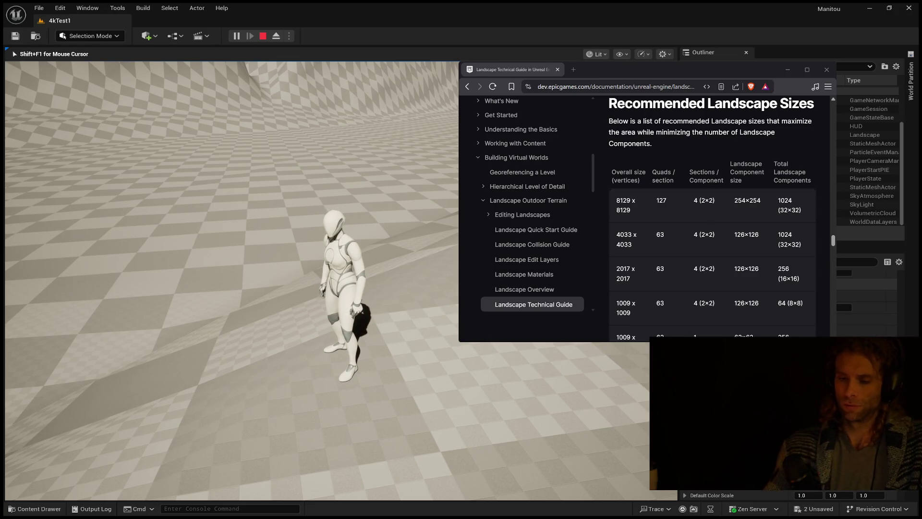
key(w)
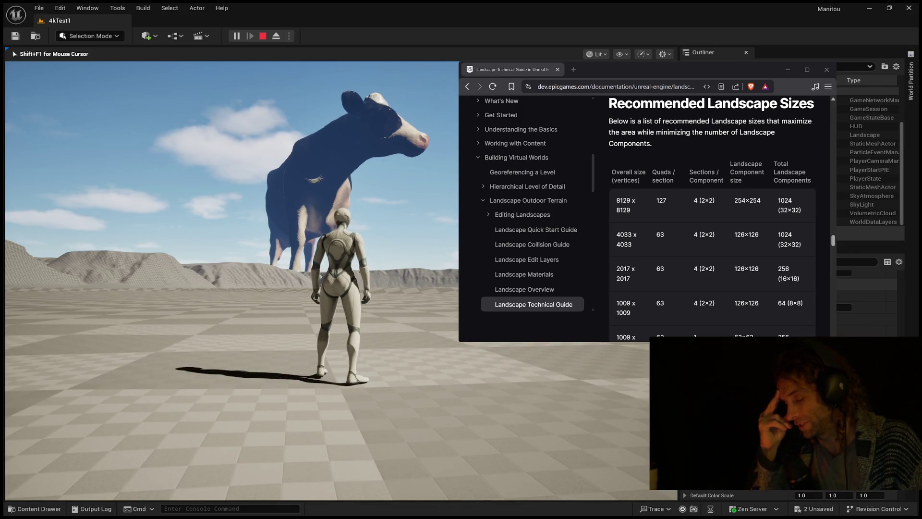
key(s)
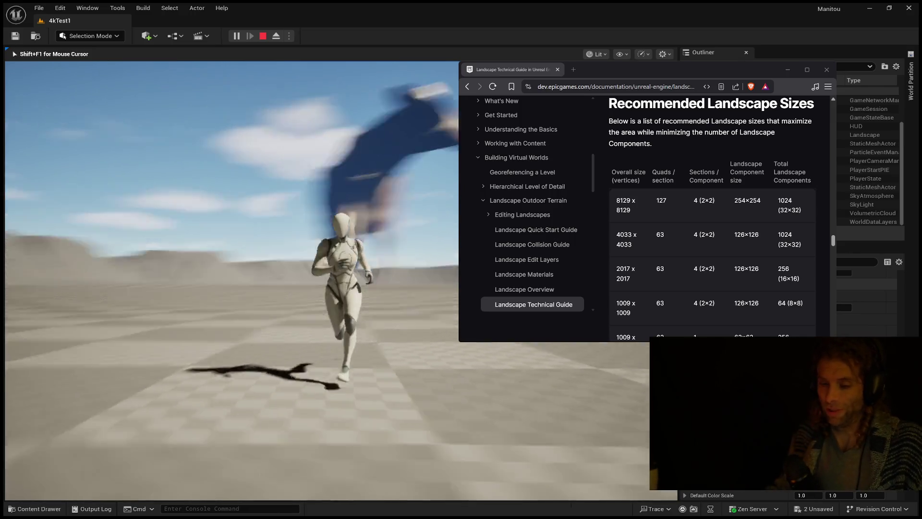
key(w)
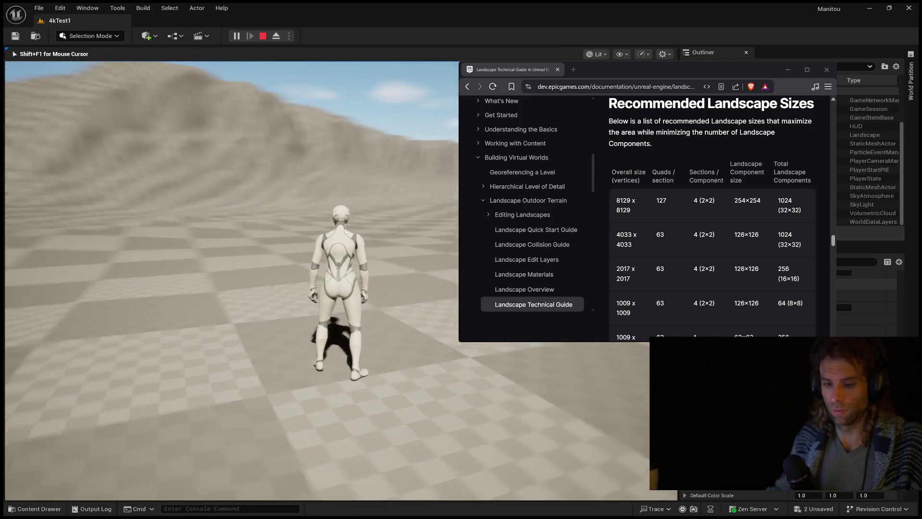
key(s)
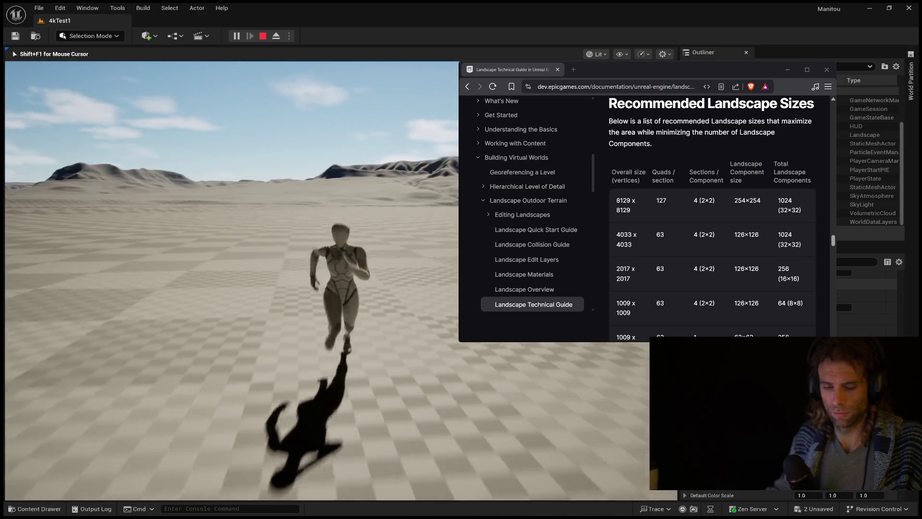
key(w)
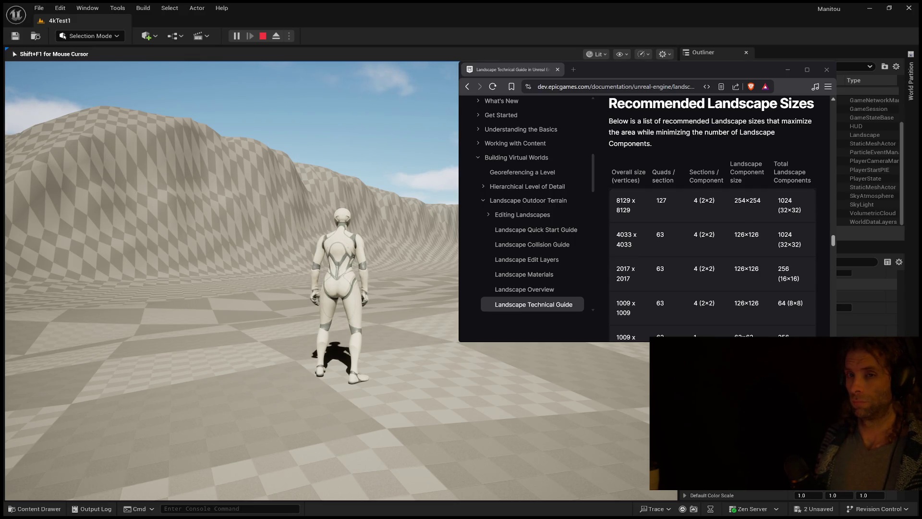
mouse_move(326, 279)
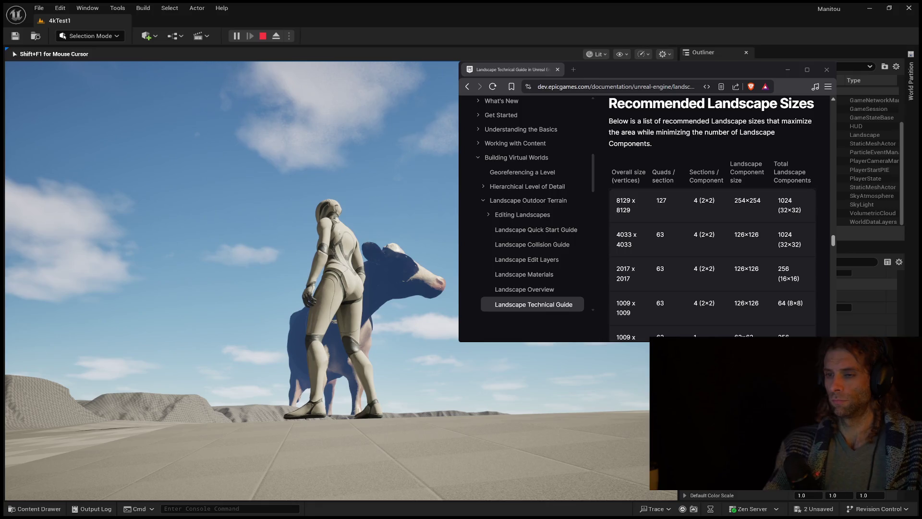
key(w)
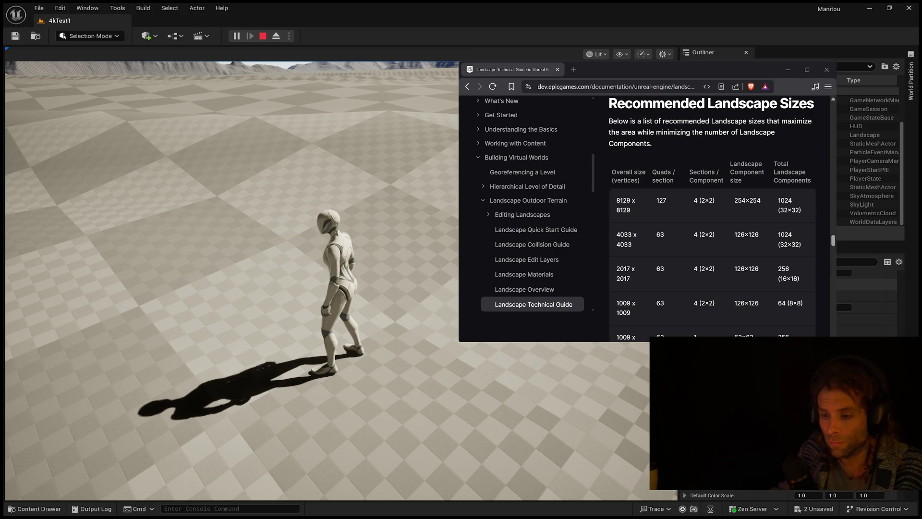
- Walk the character briefly forward across the plain, then stop Play In Editor with Esc
click(230, 201)
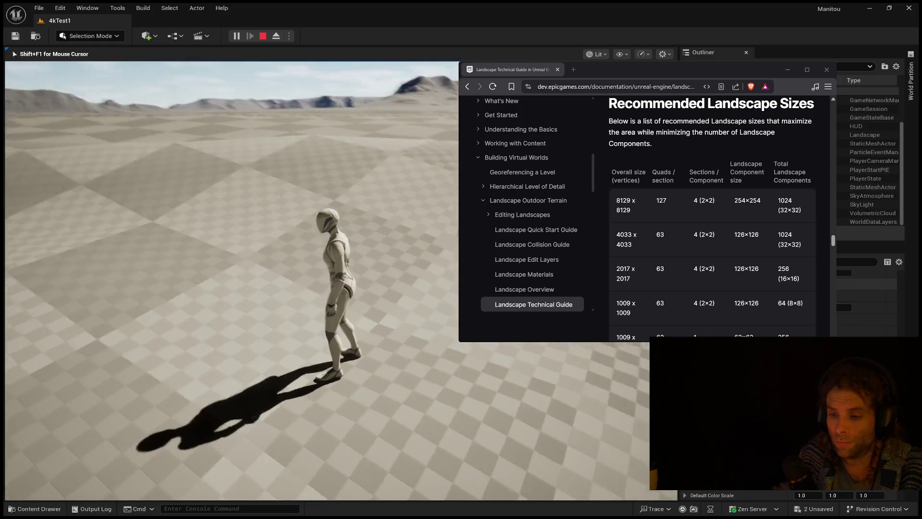
key(w)
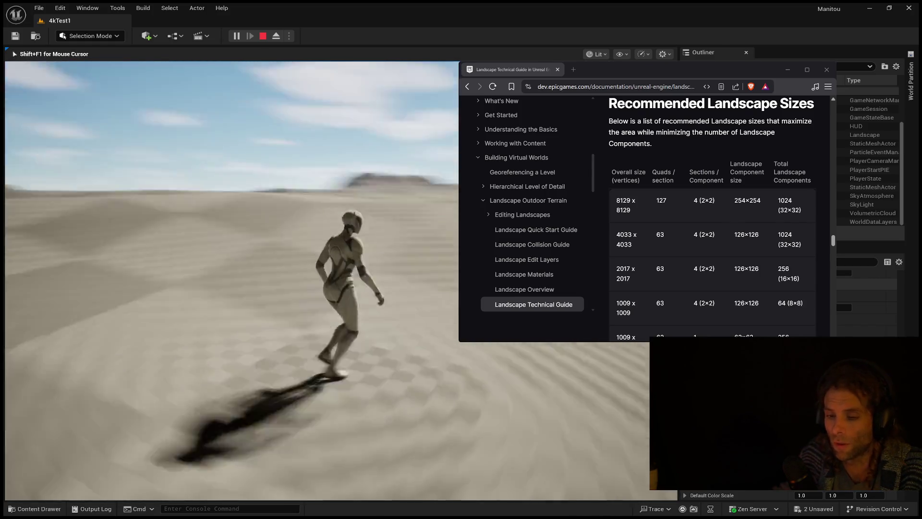
key(Escape)
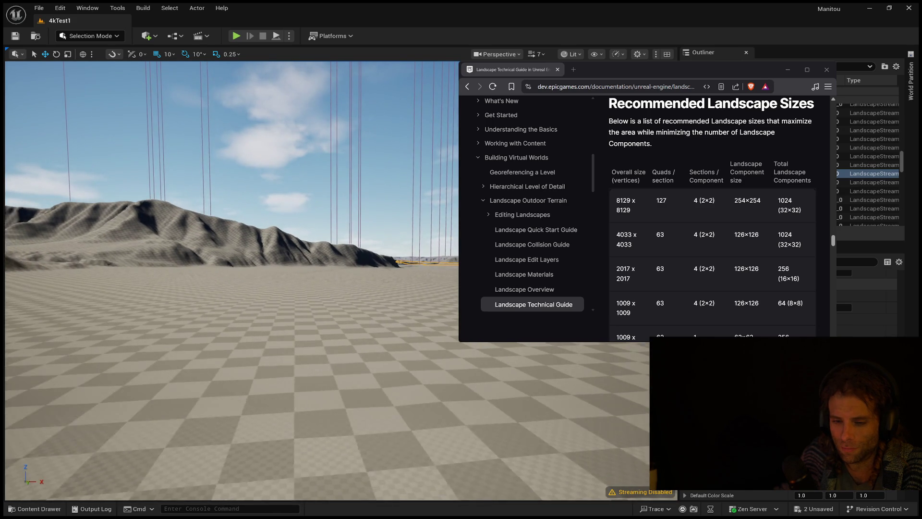
key(Down)
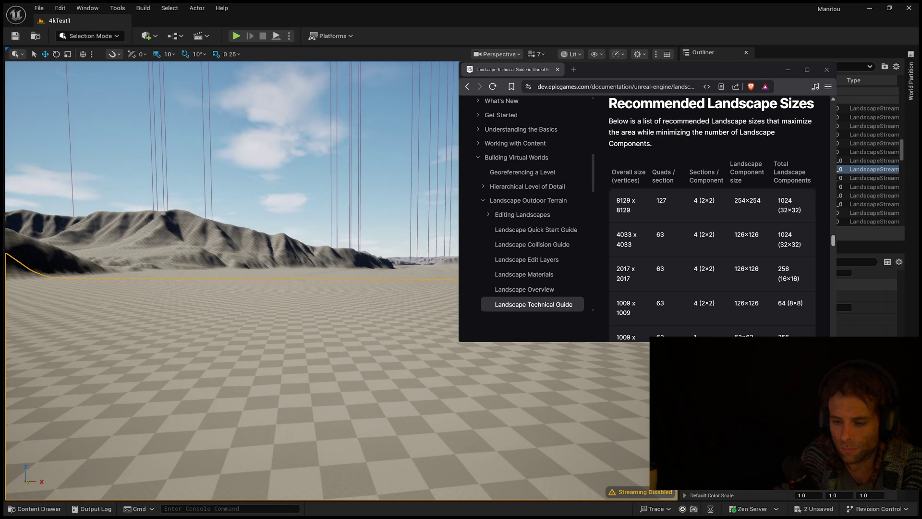
key(Escape)
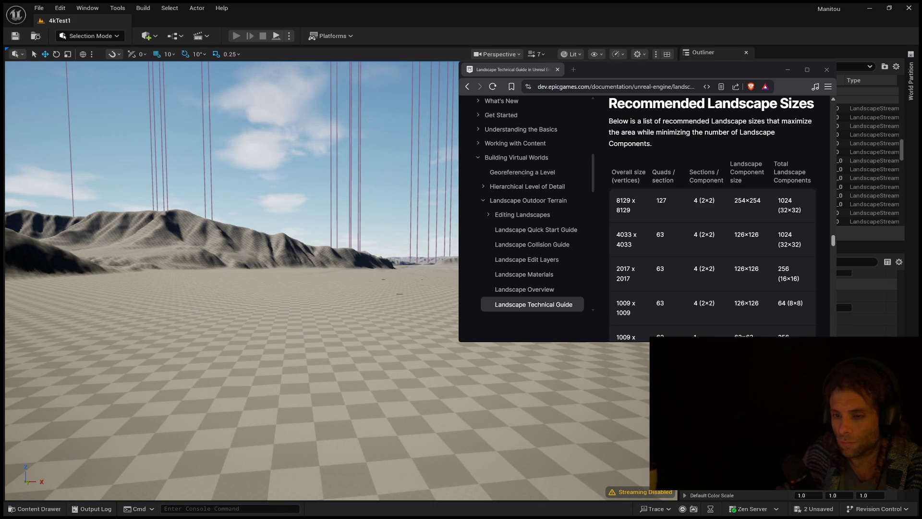
key(alt+p)
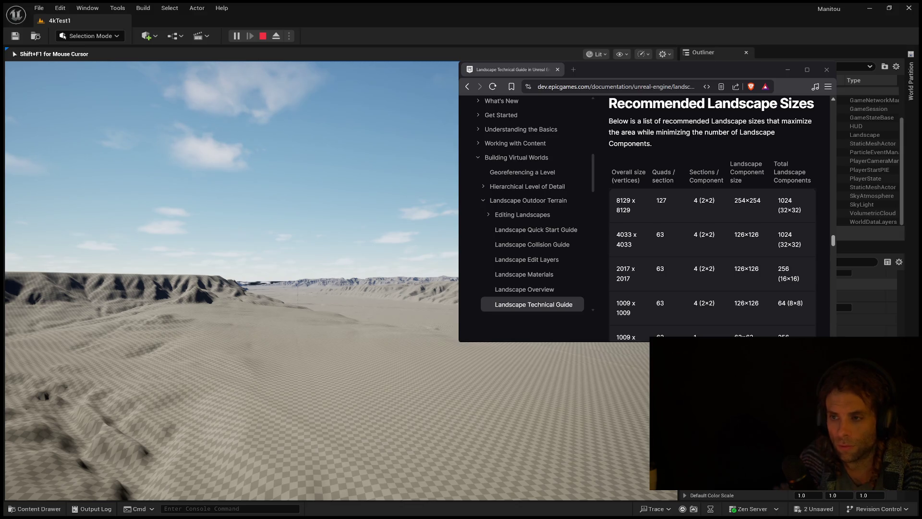
key(shift+F1)
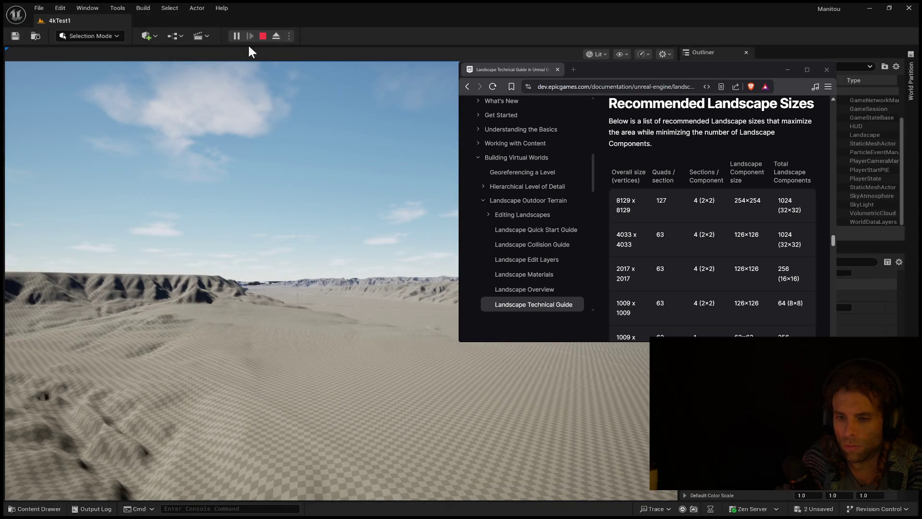
click(263, 36)
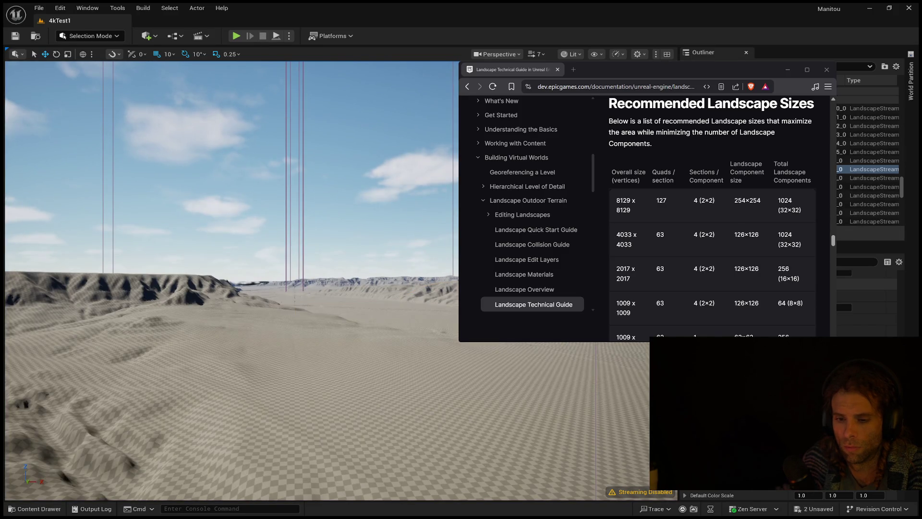
- Select landscape tiles while flying the camera over the terrain toward the ridges, then clear the selection
click(495, 350)
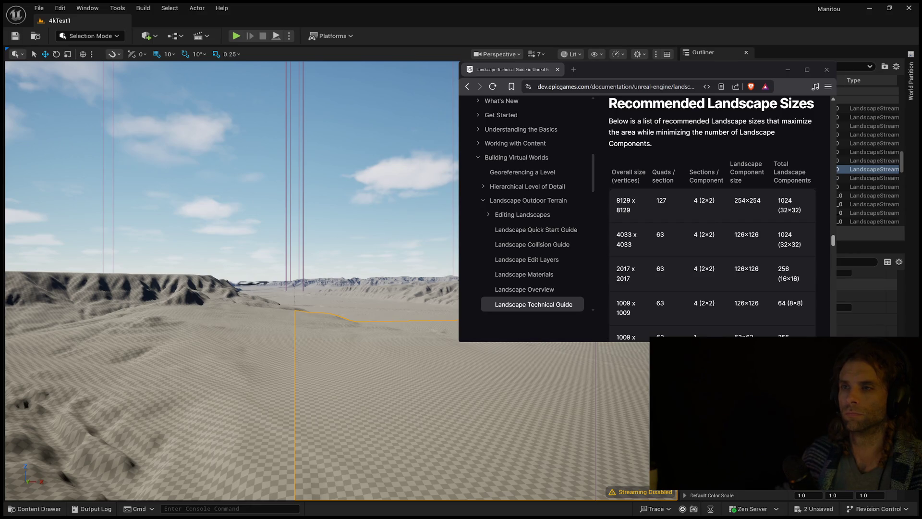
key(Up)
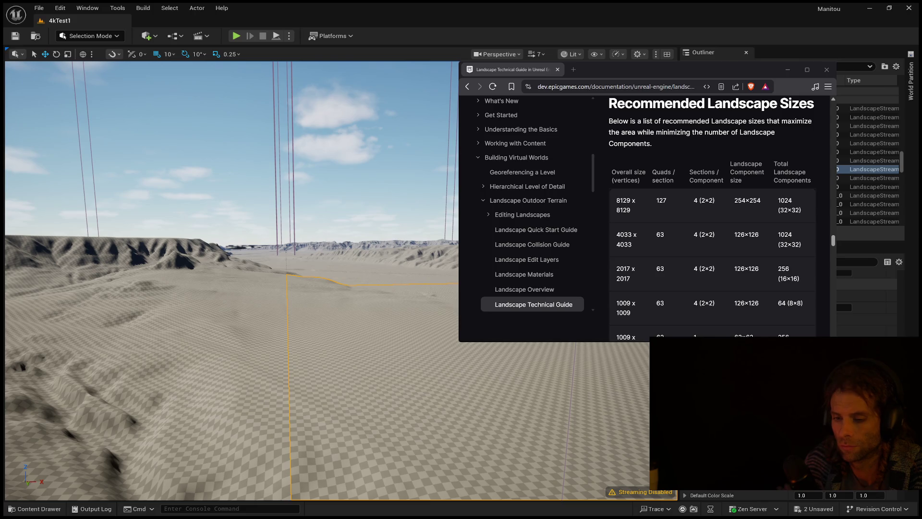
mouse_move(226, 361)
mouse_down()
mouse_move(226, 423)
mouse_move(226, 379)
mouse_move(322, 380)
mouse_move(317, 326)
mouse_move(288, 326)
mouse_move(384, 336)
mouse_move(384, 312)
mouse_move(351, 315)
mouse_move(387, 323)
mouse_move(391, 351)
mouse_move(235, 372)
mouse_up()
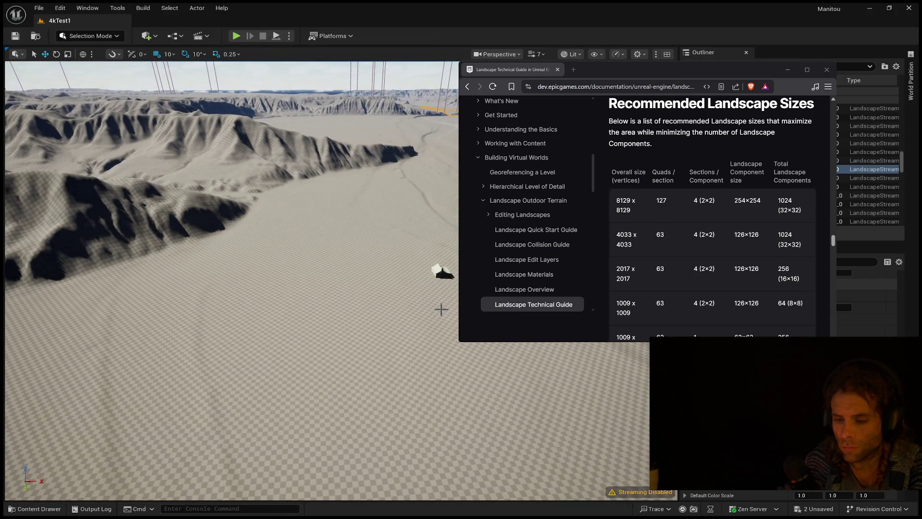
click(443, 286)
key(Escape)
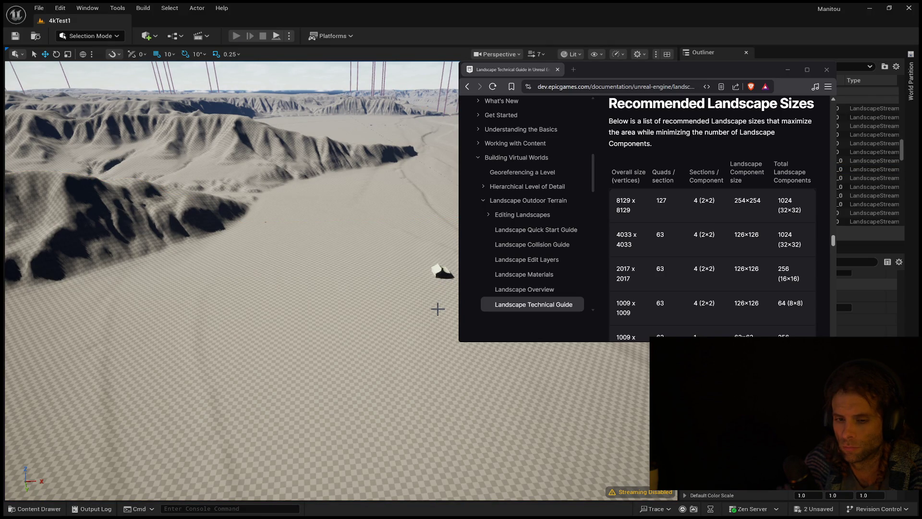
- Start Play In Editor with Alt+P and run the character out onto the plain, jumping
key(alt+p)
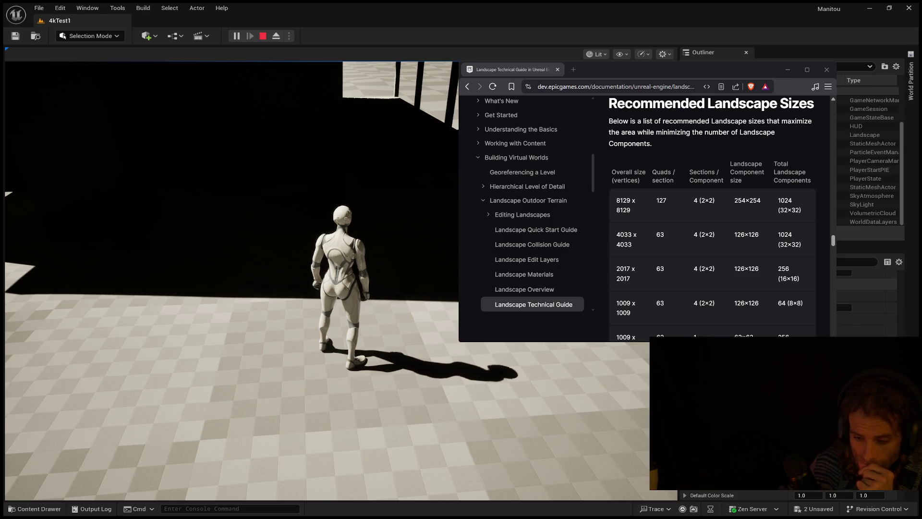
click(231, 288)
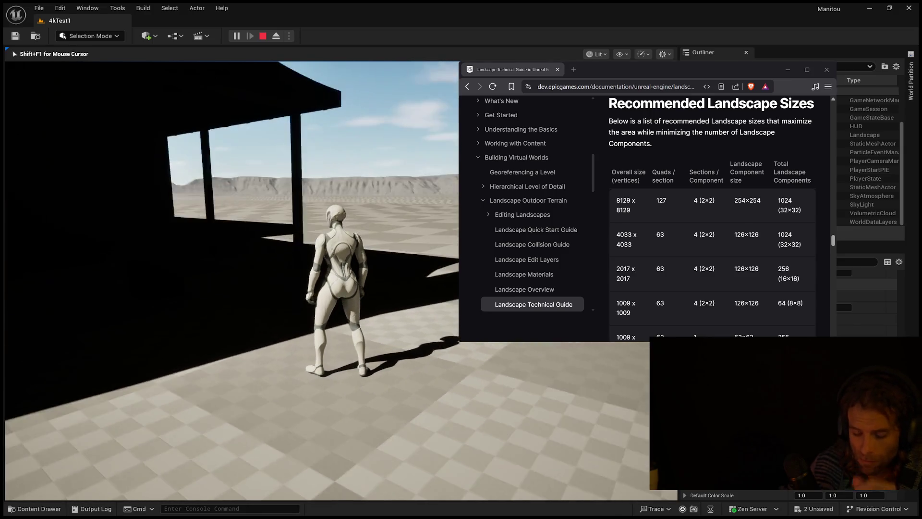
key(w)
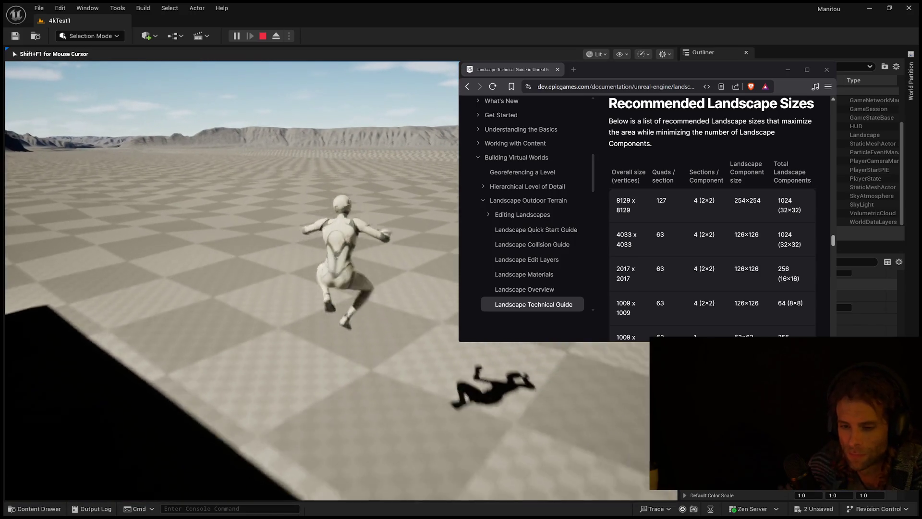
key(space)
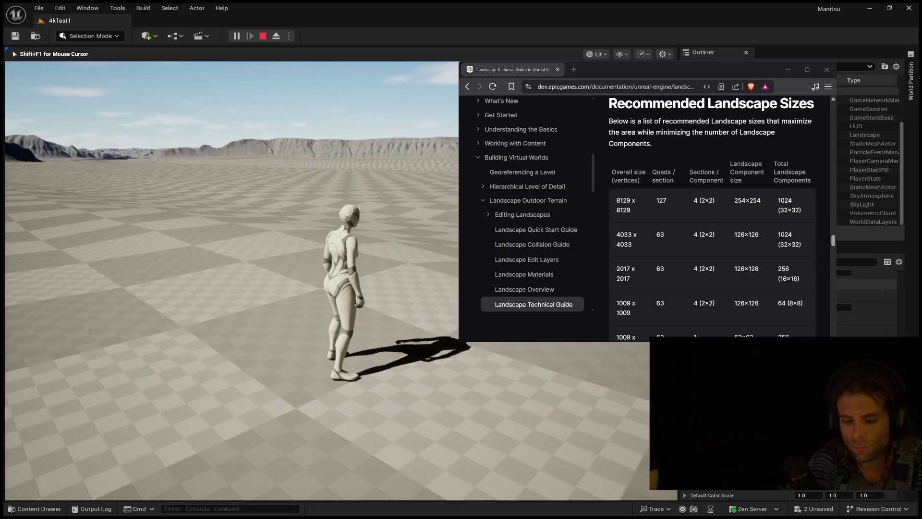
- Steer the running character across the terrain, then end the play session with Esc
key(w)
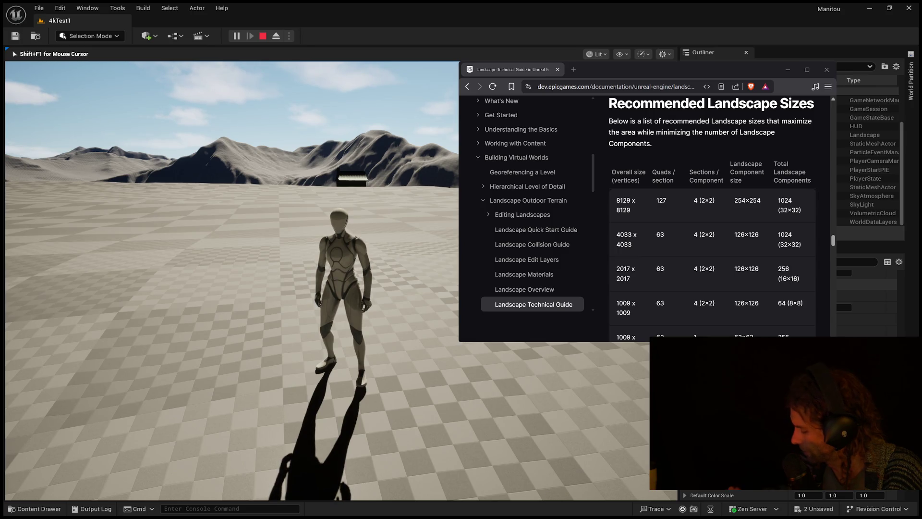
key(w)
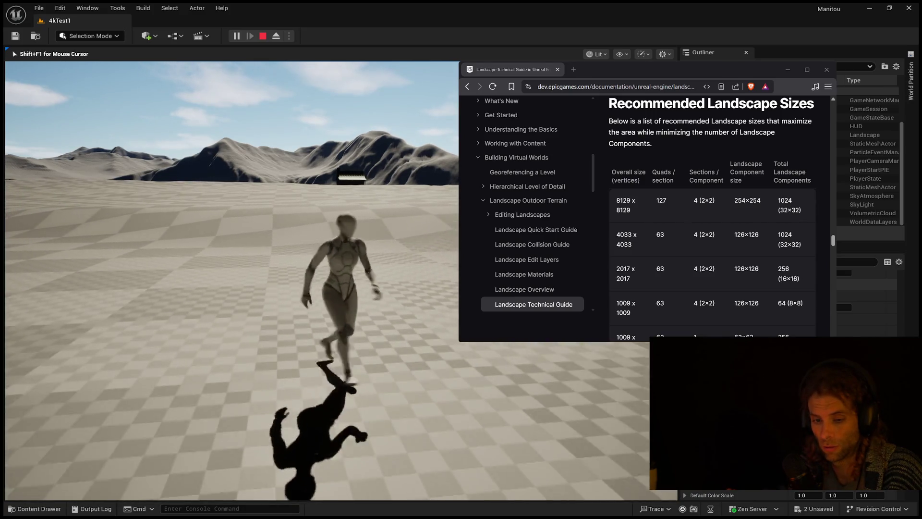
key(a)
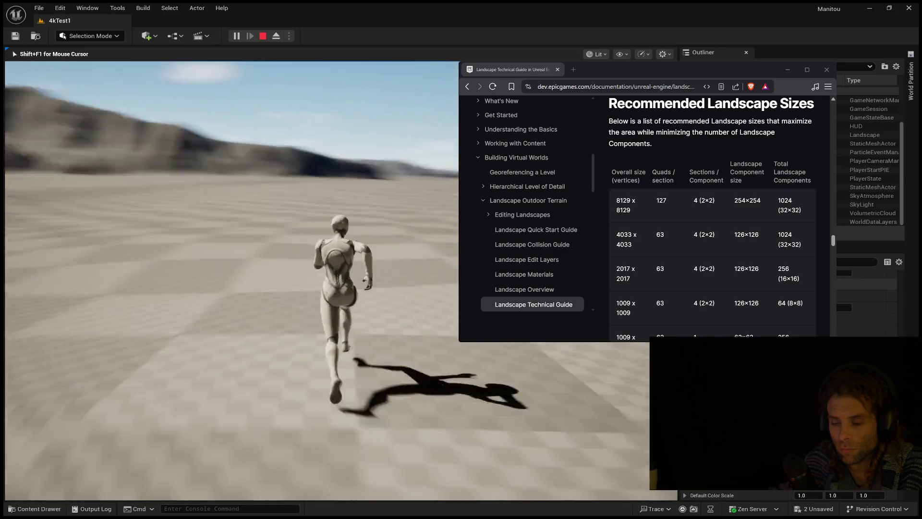
key(Escape)
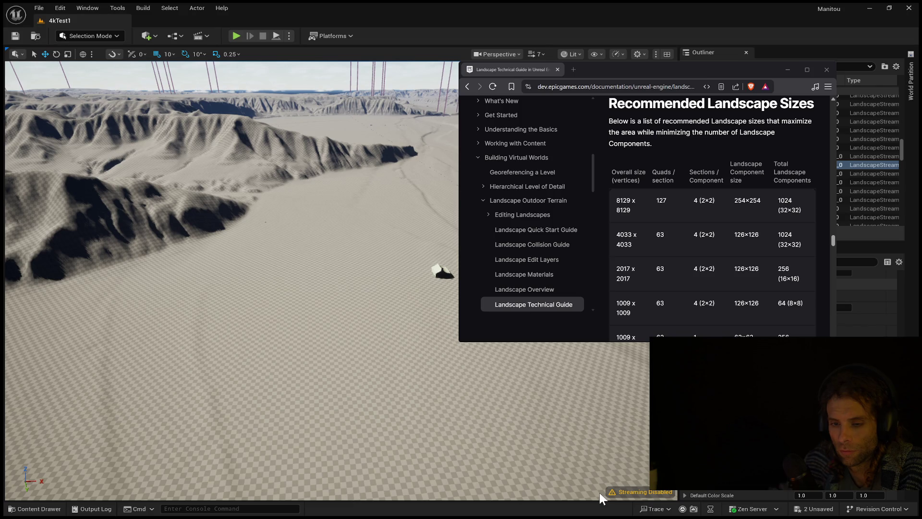
- Select a landscape tile near the horizon and launch Play In Editor with Alt+P
mouse_move(599, 492)
mouse_down()
mouse_move(599, 470)
mouse_move(599, 502)
mouse_move(599, 480)
mouse_up()
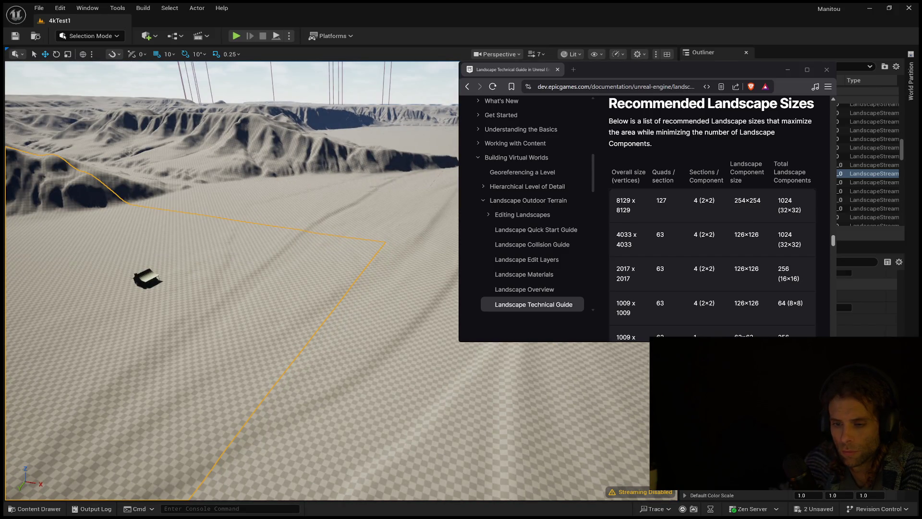
click(422, 313)
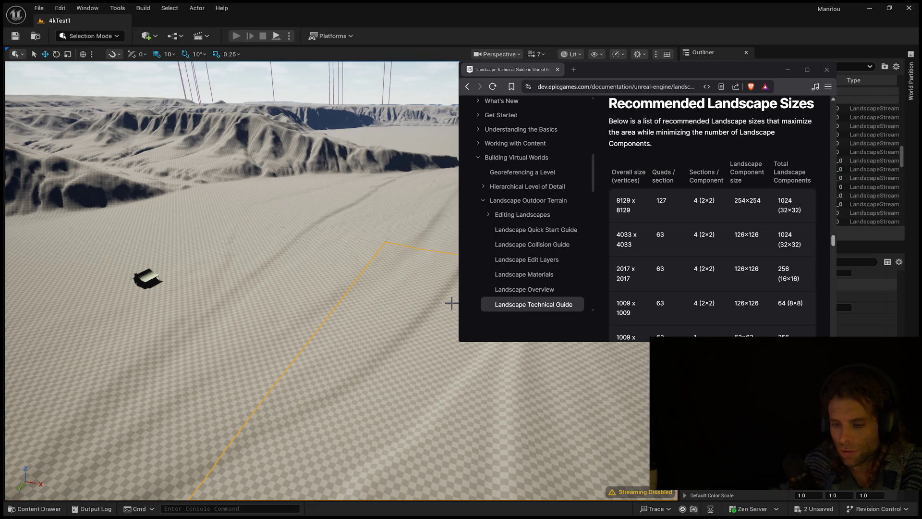
key(alt+p)
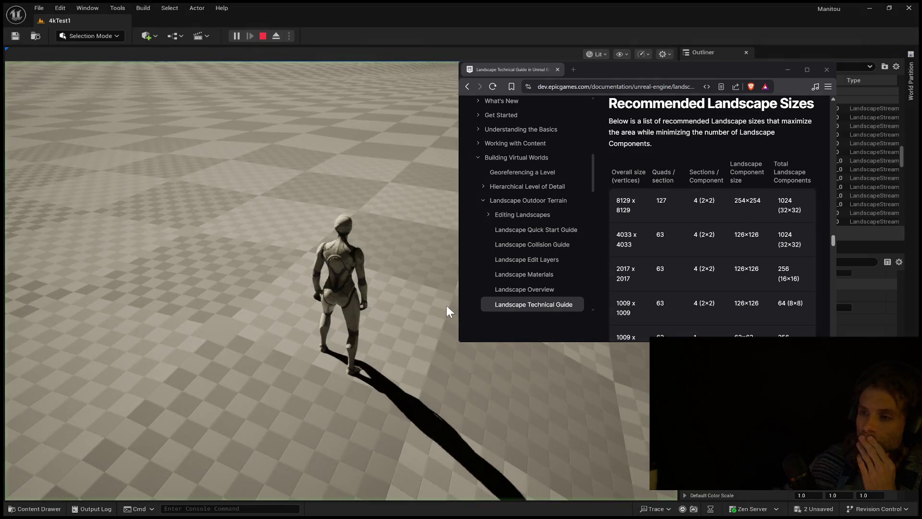
click(327, 293)
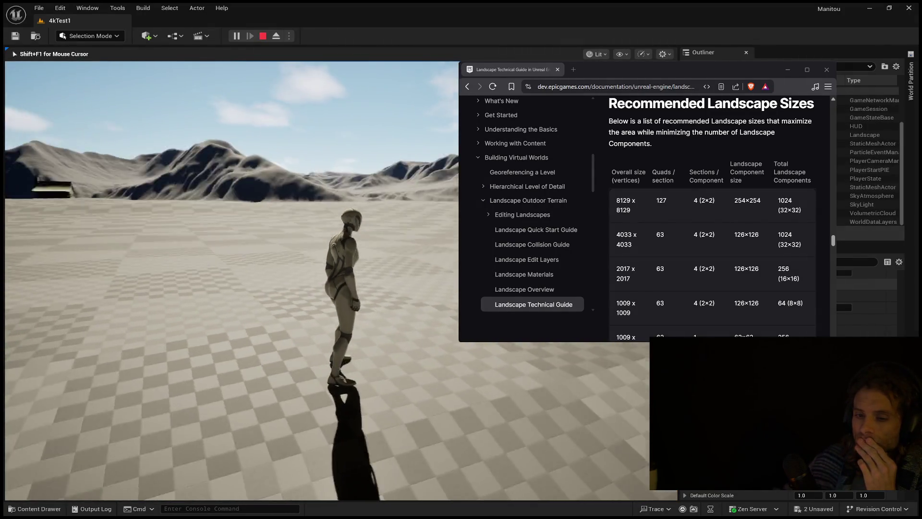
- Run the character across the sandy dunes toward the mountains
key(w)
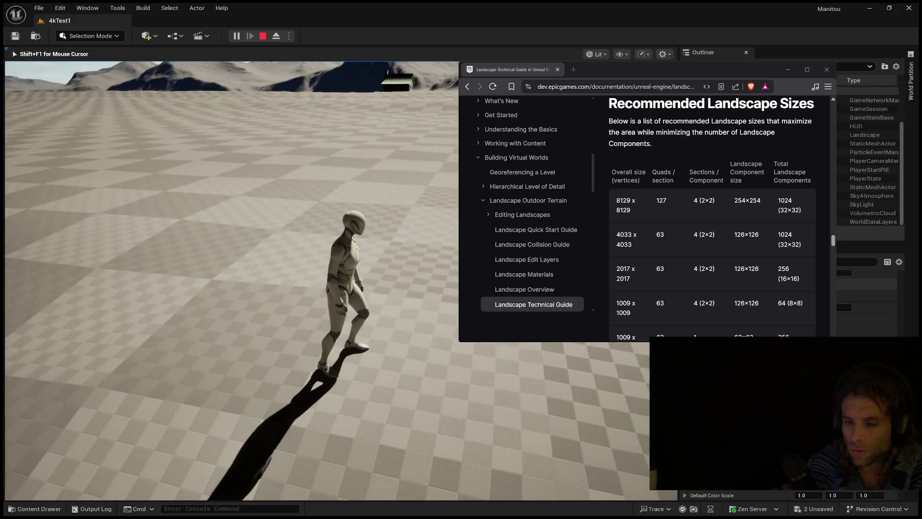
key(a)
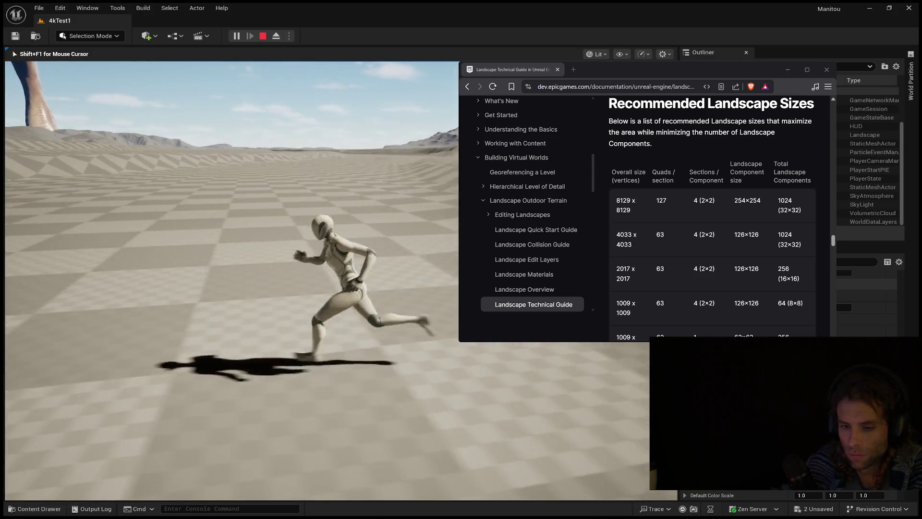
key(w)
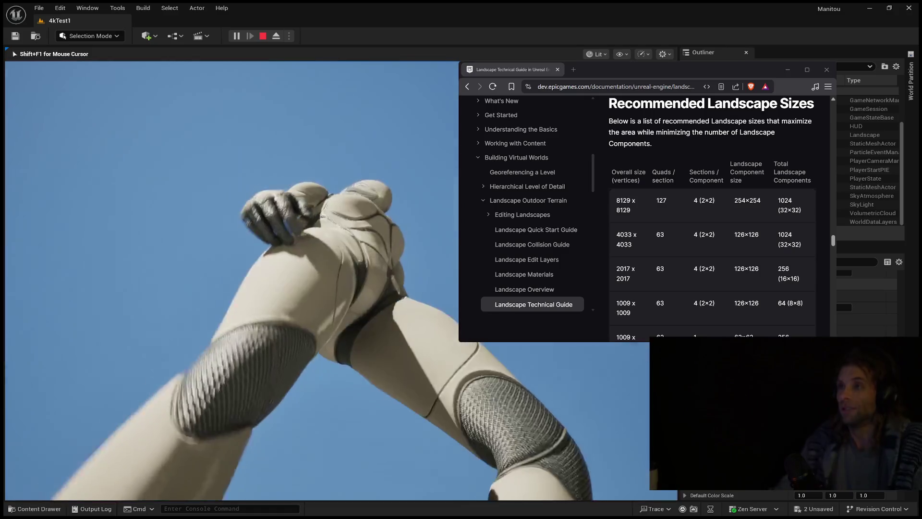
key(w)
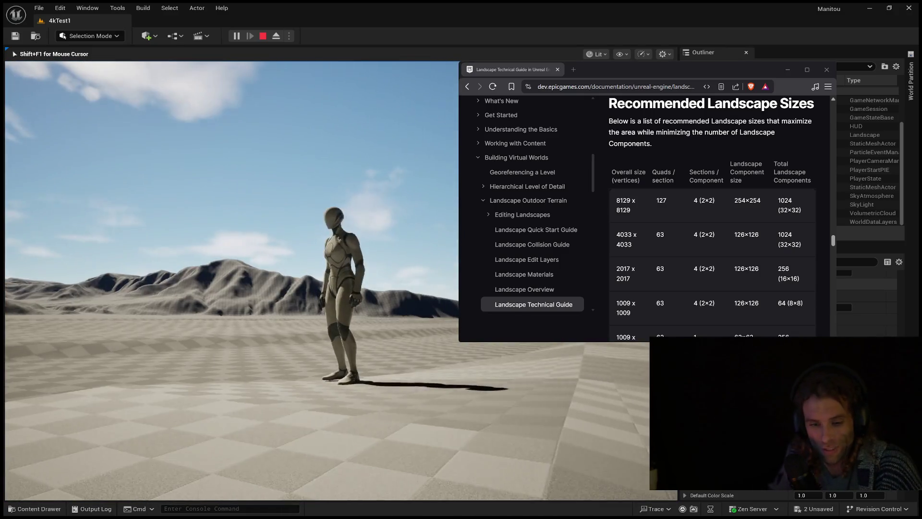
key(a)
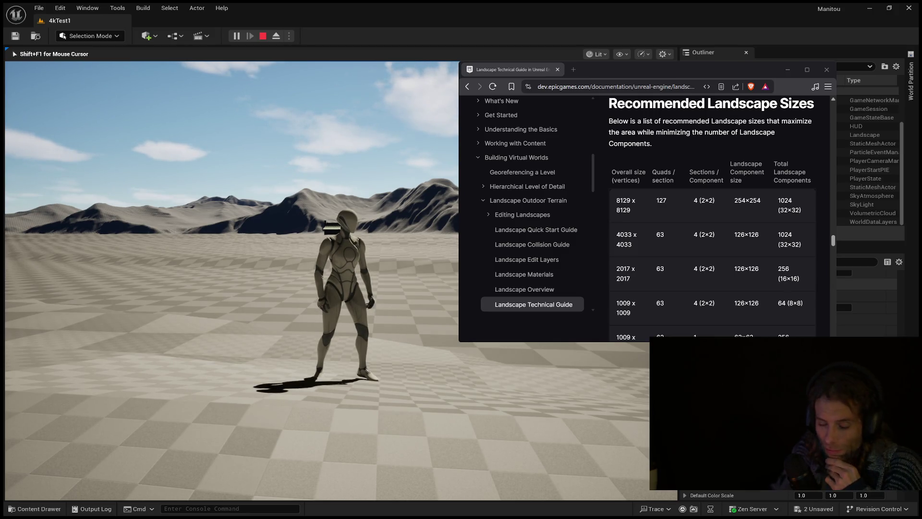
key(w)
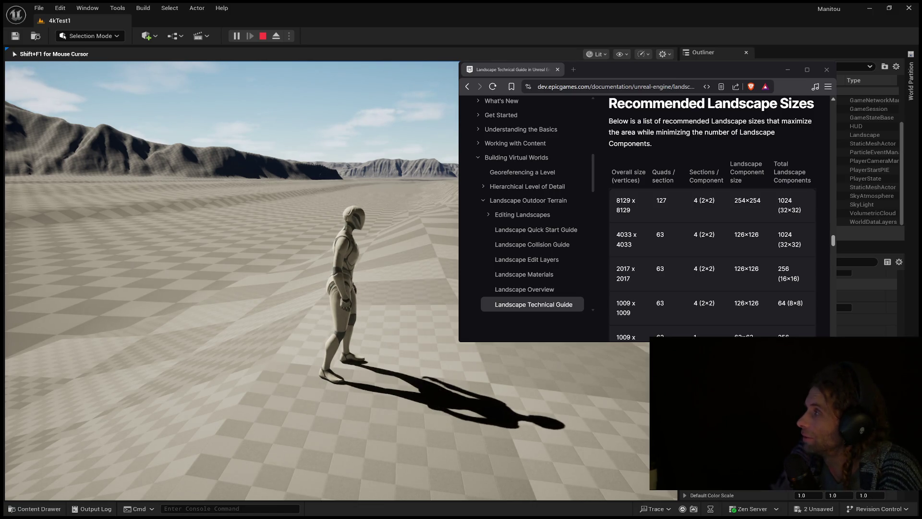
key(w)
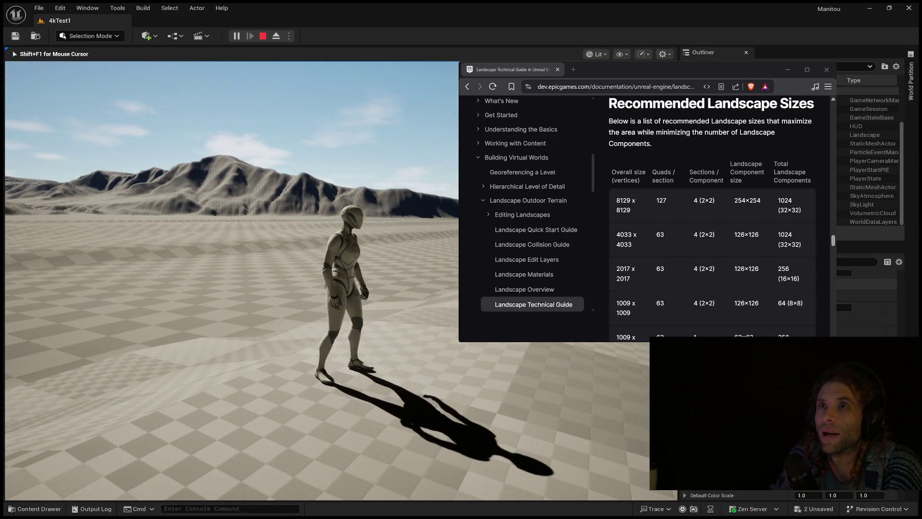
key(w)
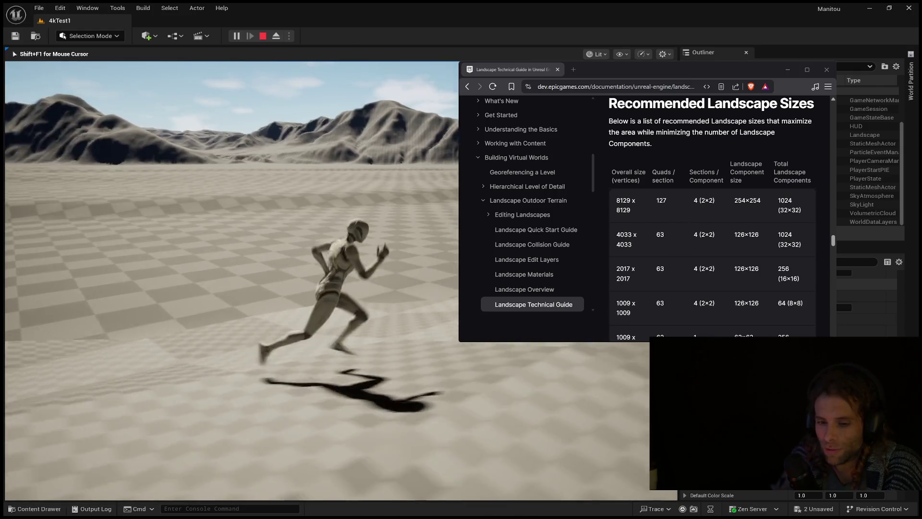
key(w)
key(w)
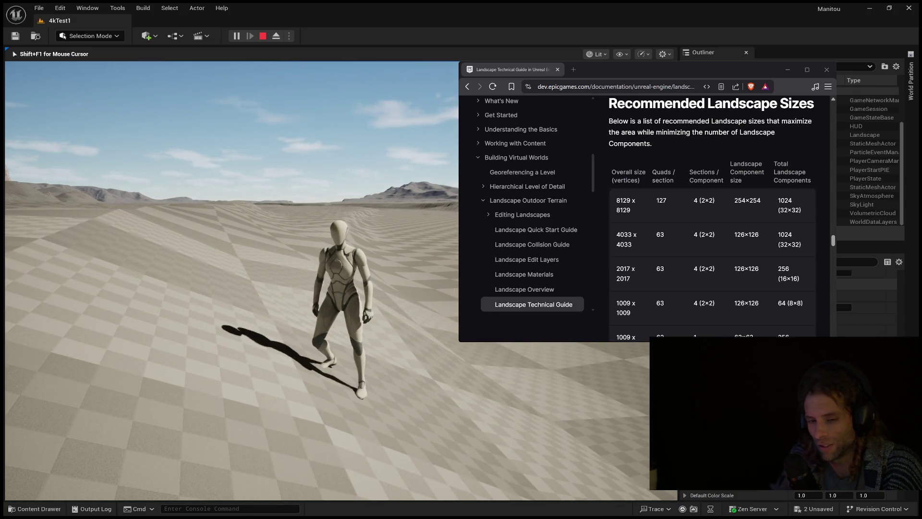
key(w)
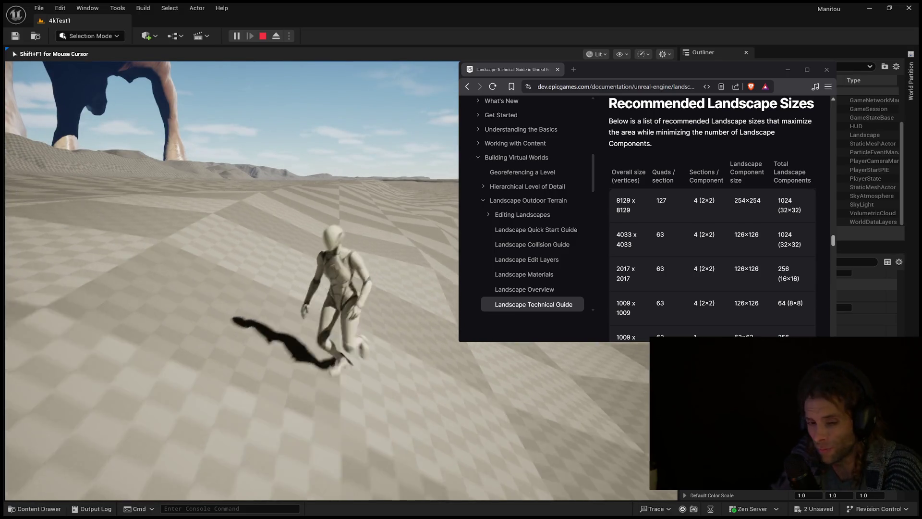
- Move the character left, right and back on the checkered plain, then end the test play
key(a)
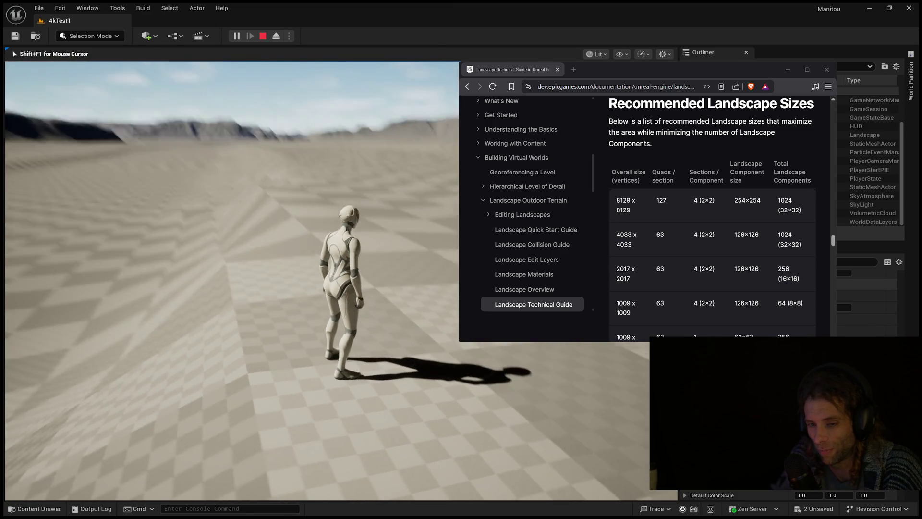
key(d)
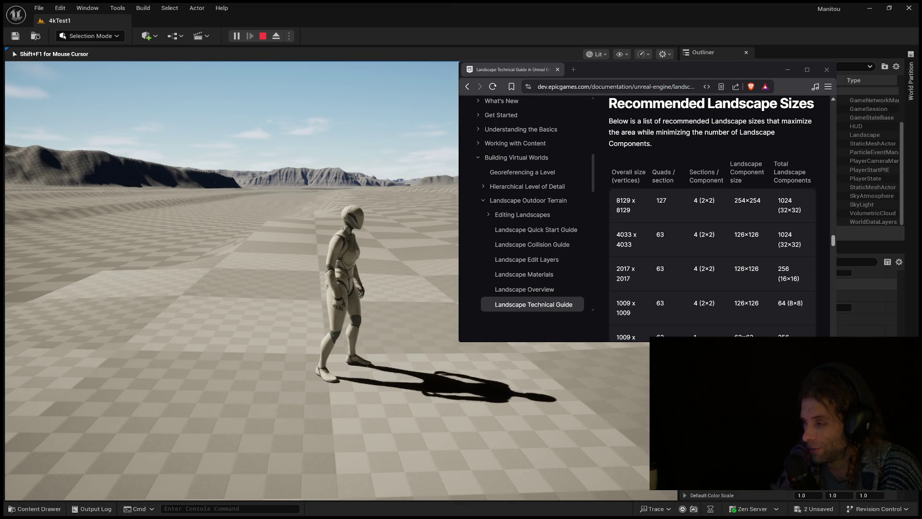
key(a)
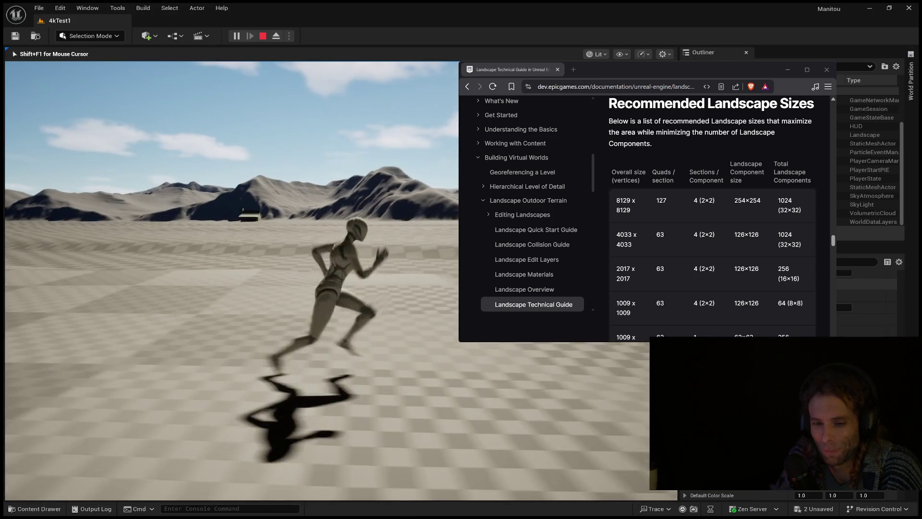
key(d)
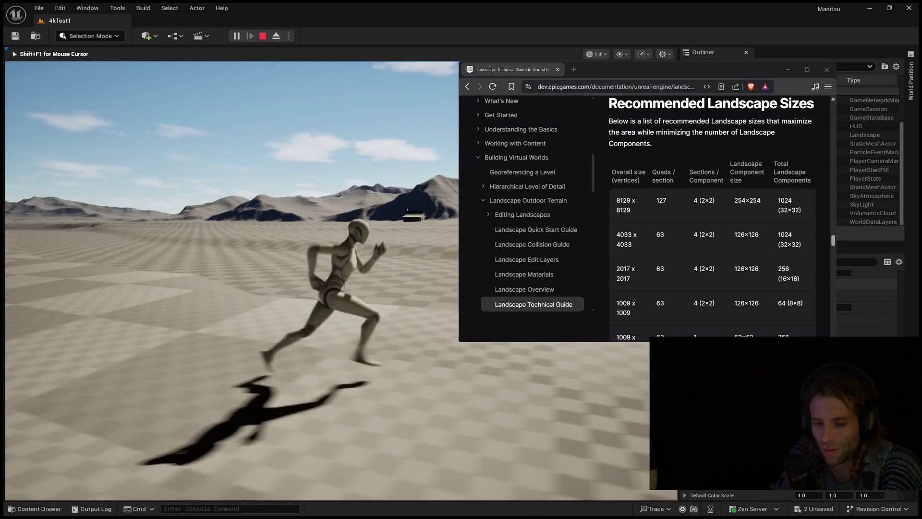
key(s)
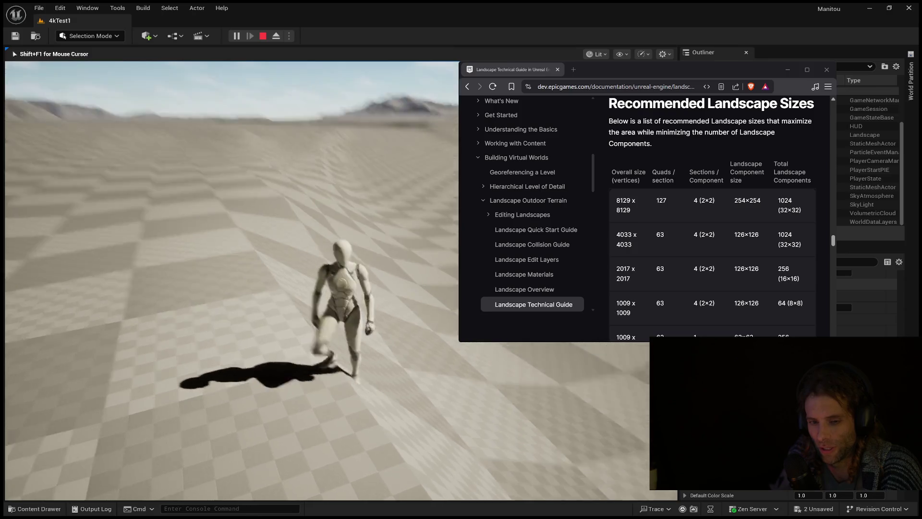
key(a)
key(s)
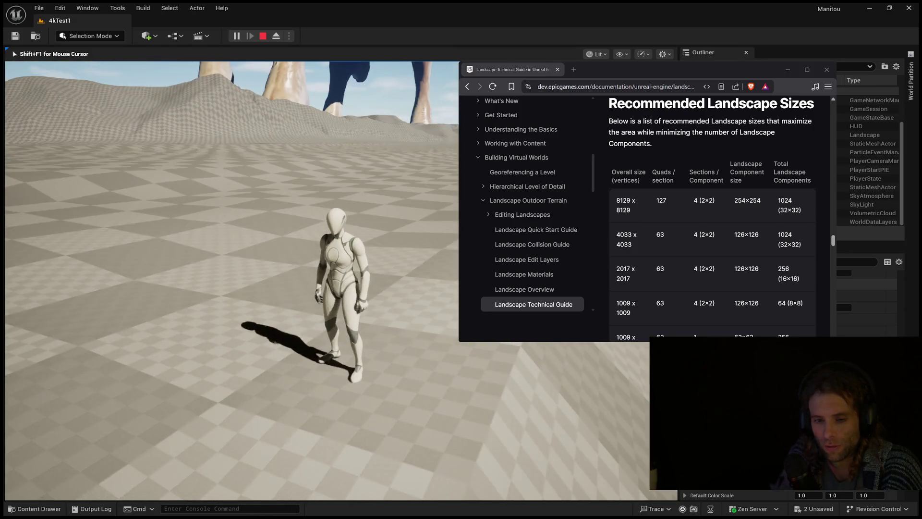
key(w)
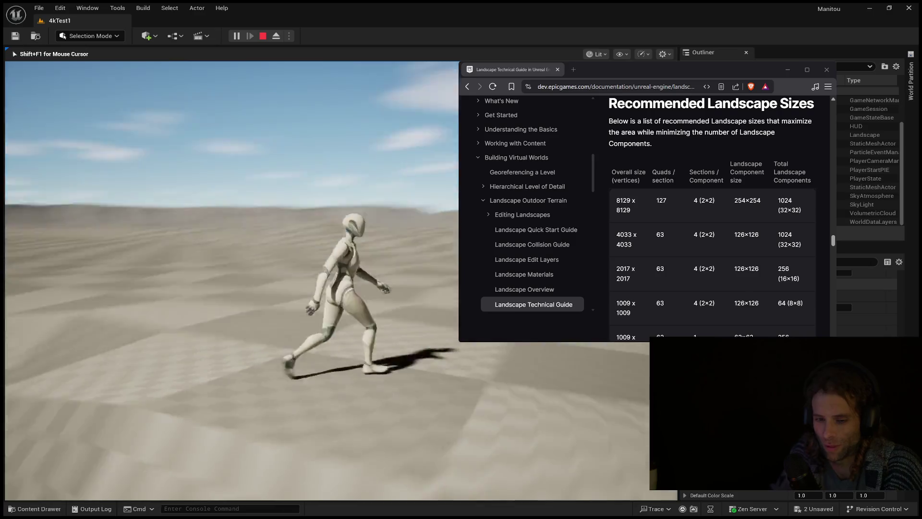
key(d)
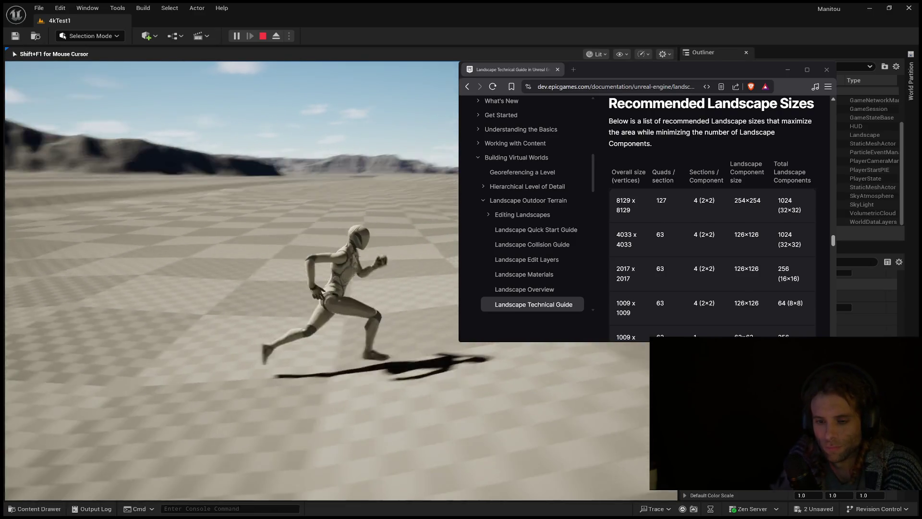
key(w)
key(a)
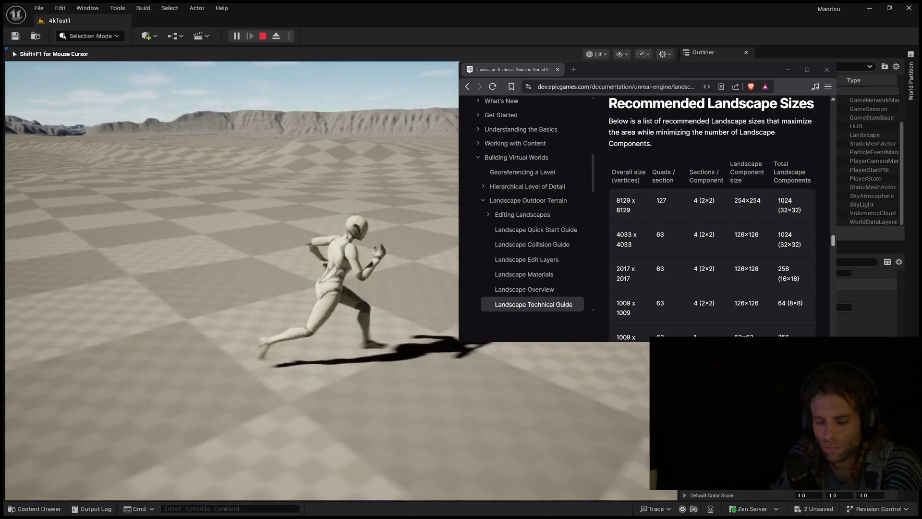
key(w)
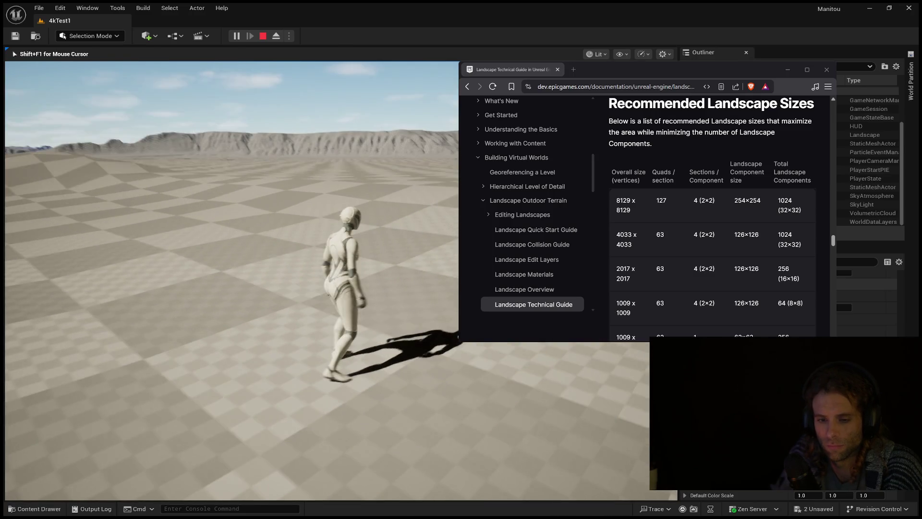
key(Escape)
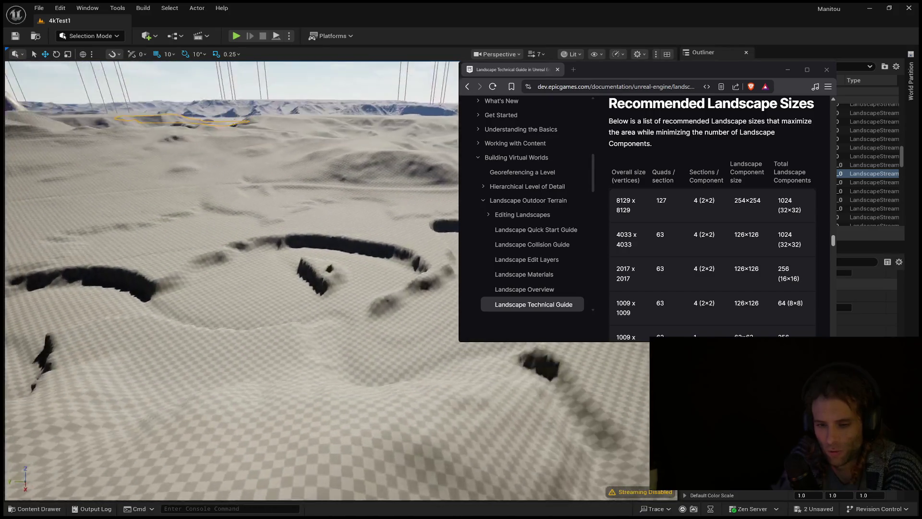
click(285, 355)
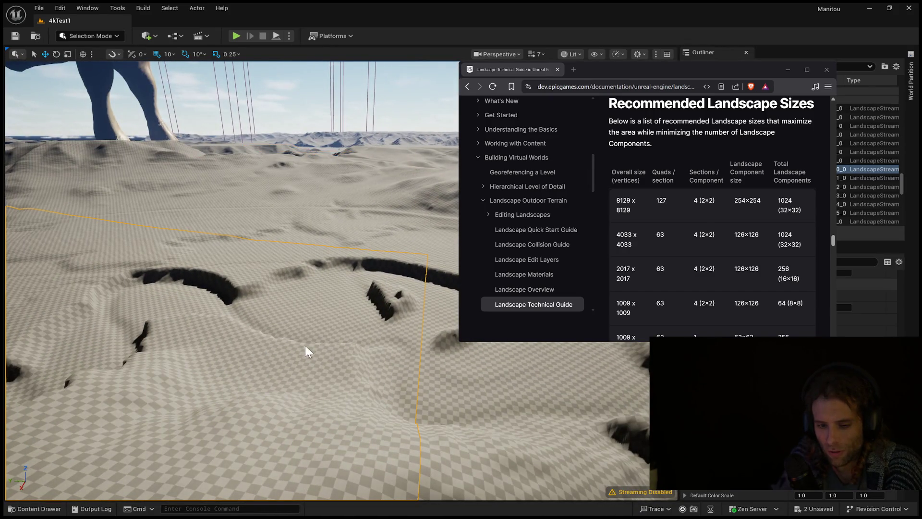
key(Escape)
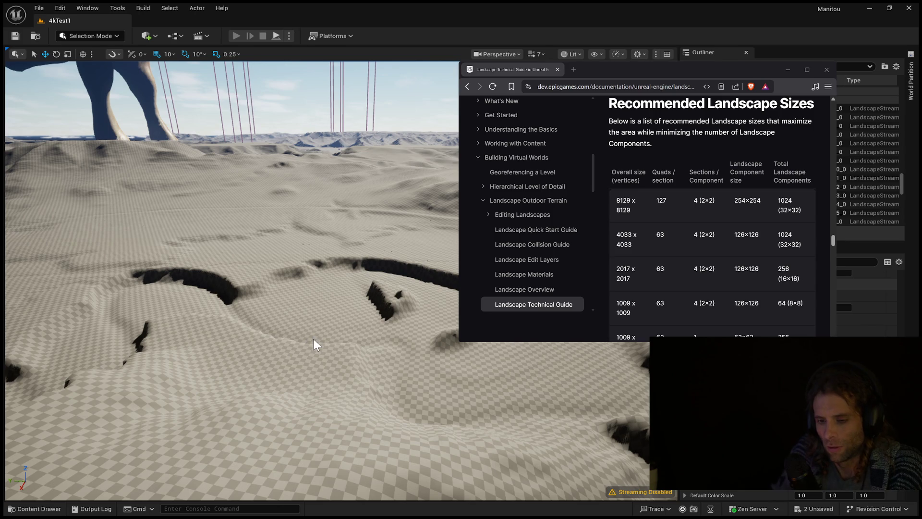
key(alt+p)
click(313, 339)
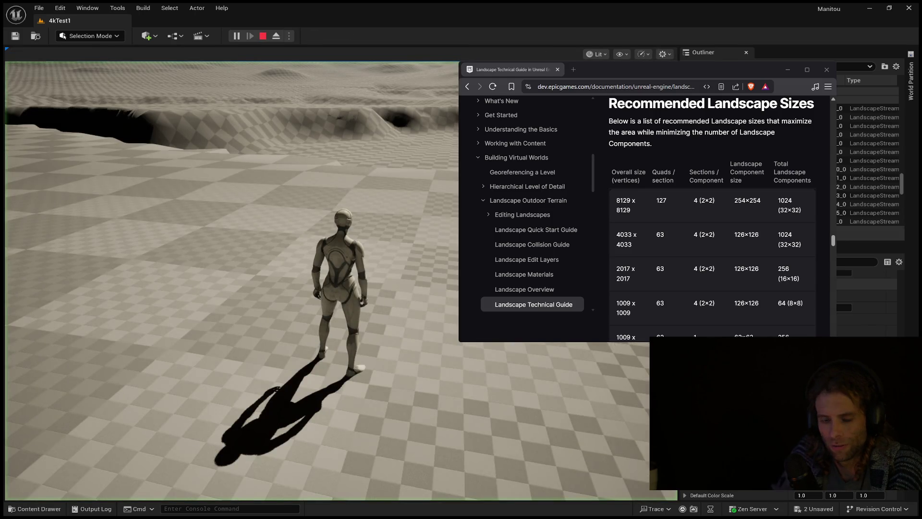
key(w)
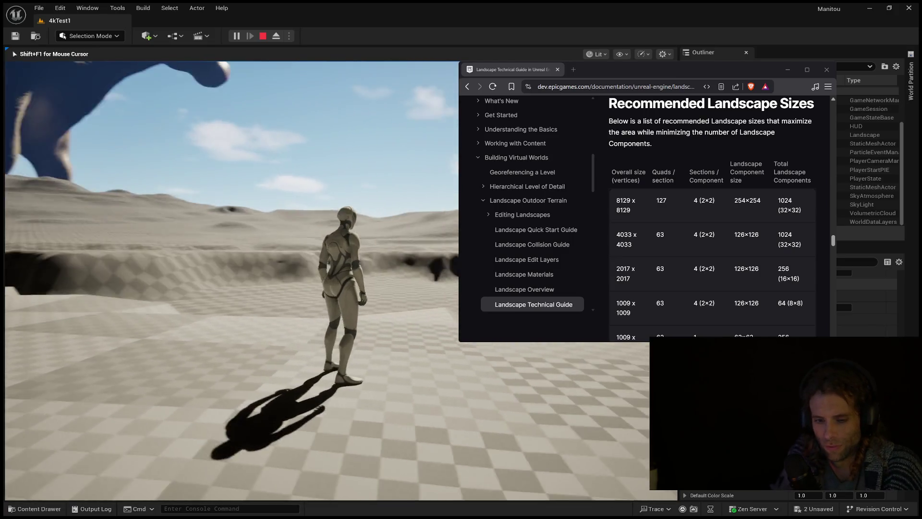
key(w)
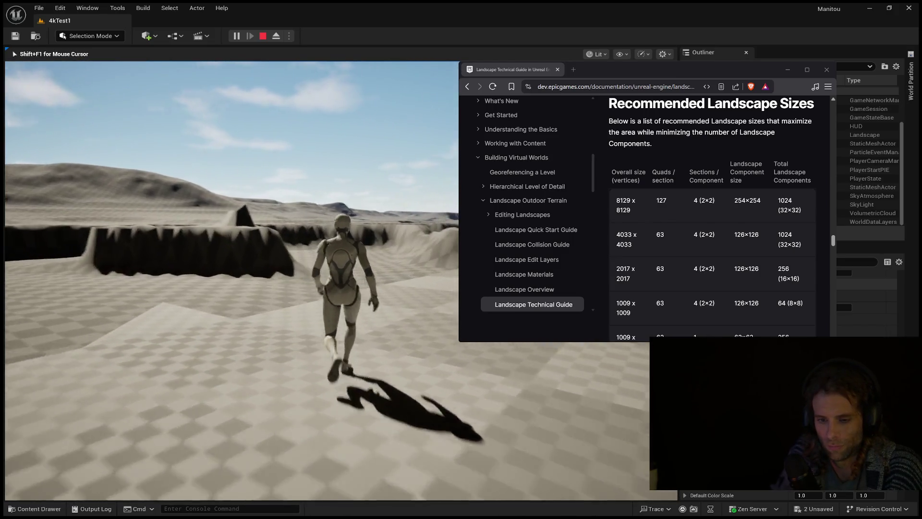
key(s)
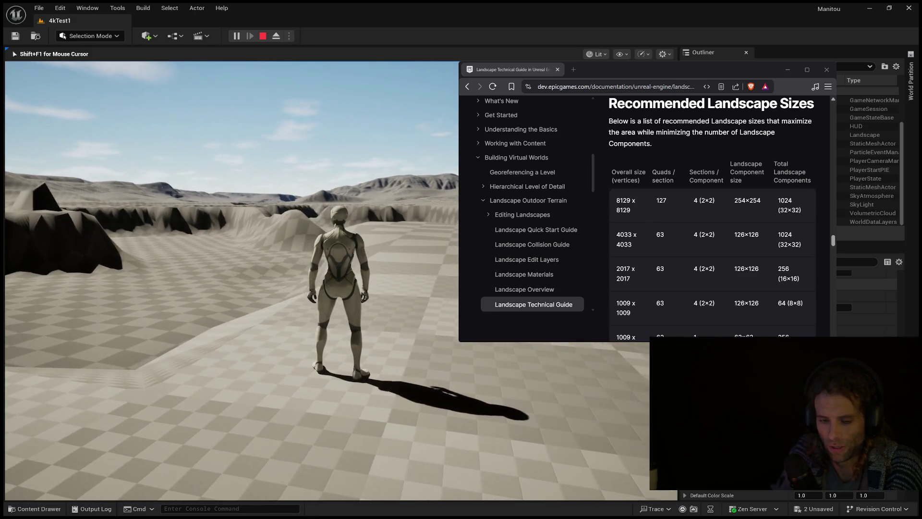
key(a)
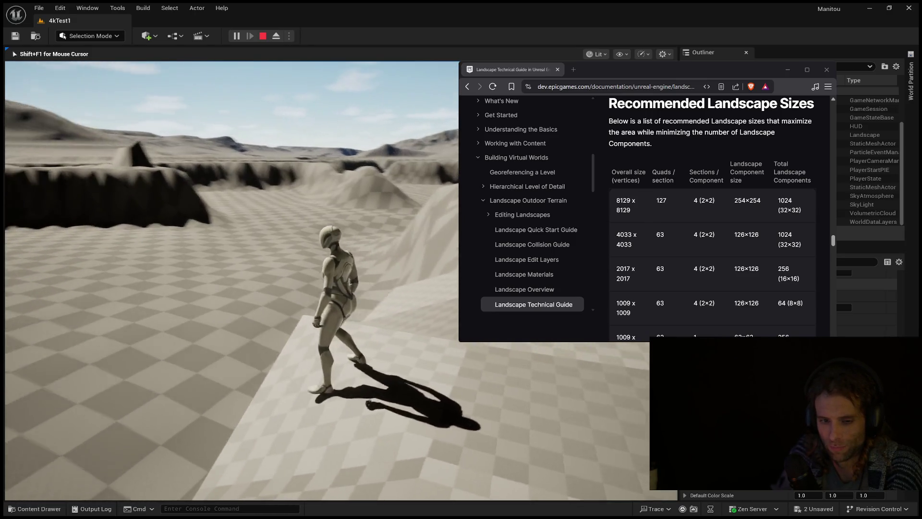
key(w)
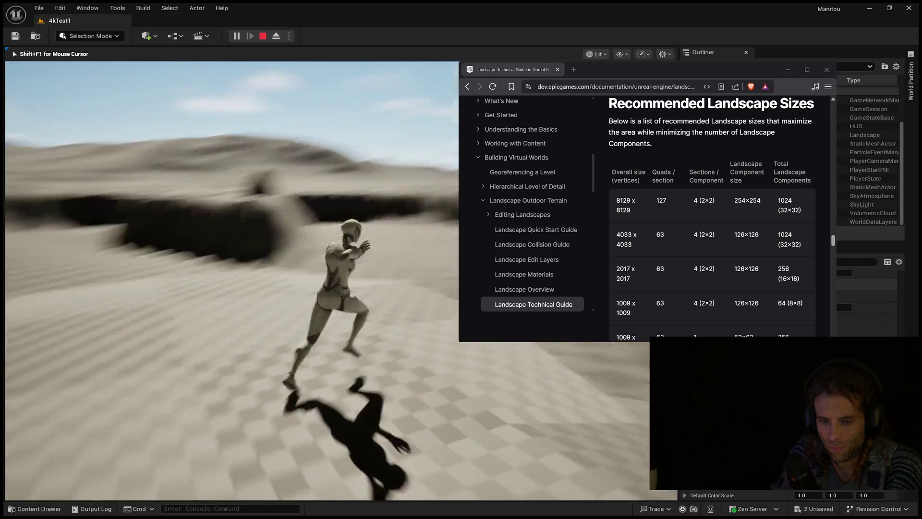
key(Escape)
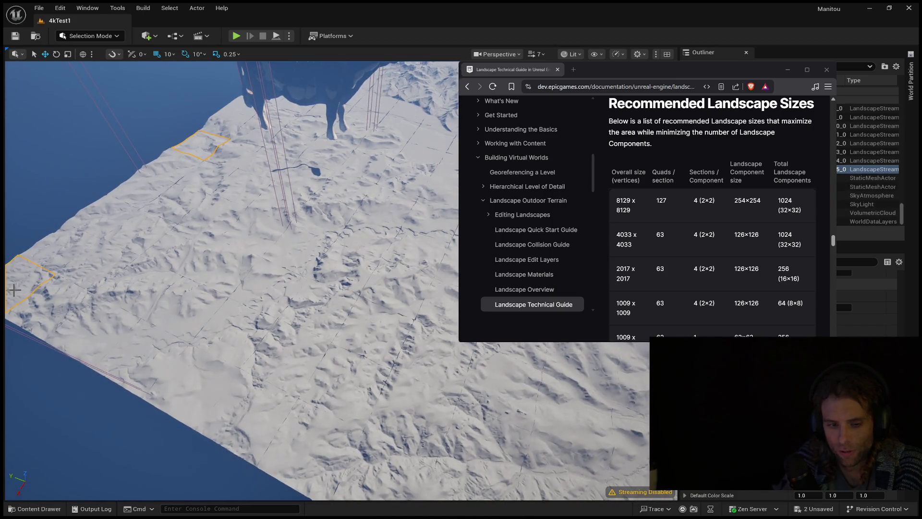
- Add the first edge landscape tiles, including a drag-selected run, to the selection
click(175, 170)
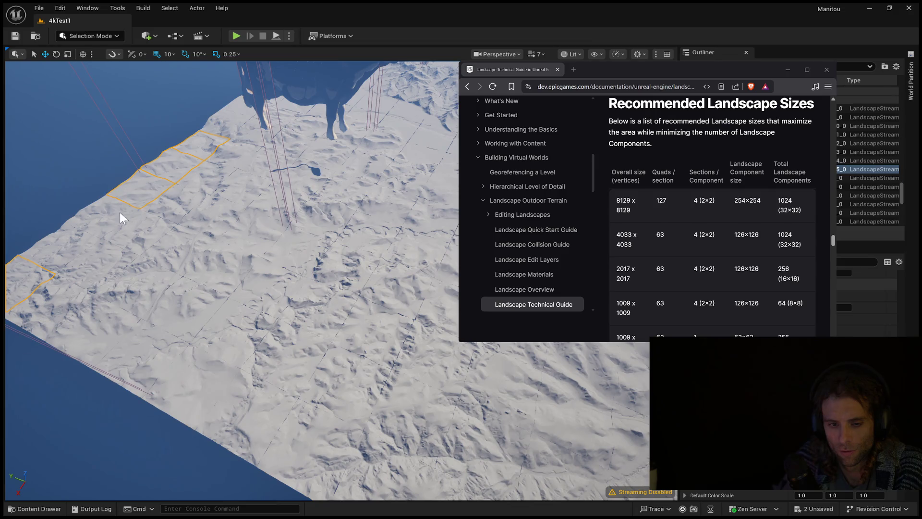
click(48, 312)
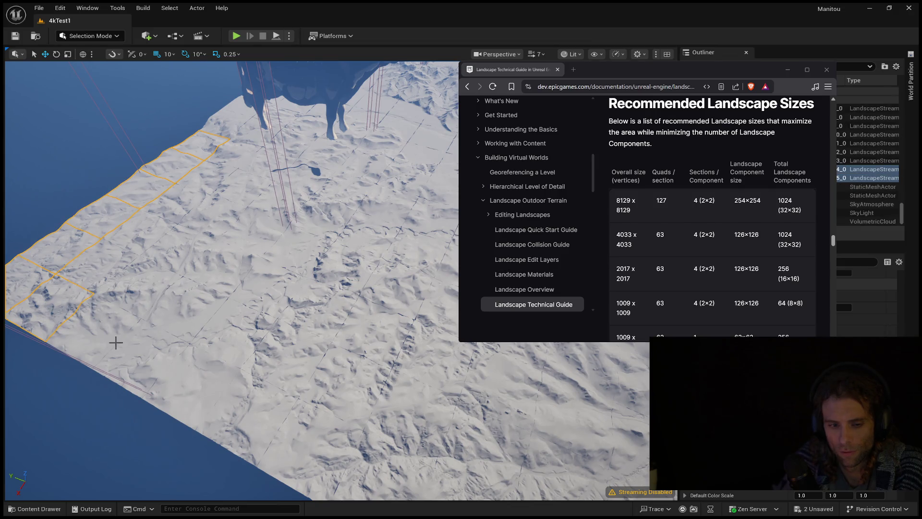
drag(107, 350, 312, 424)
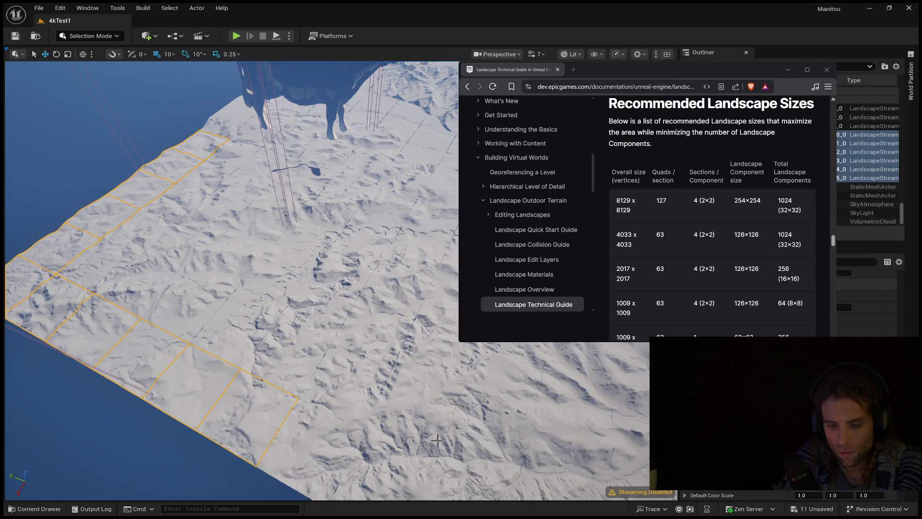
key(s)
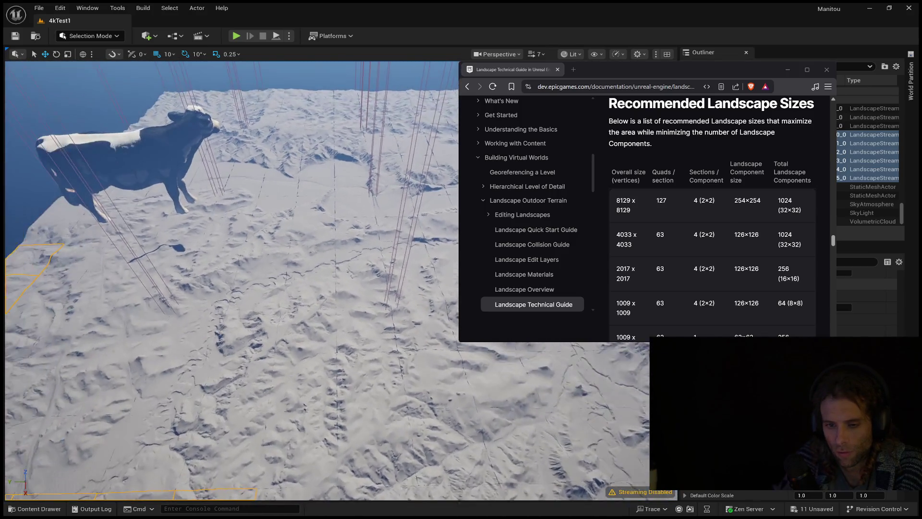
key(d)
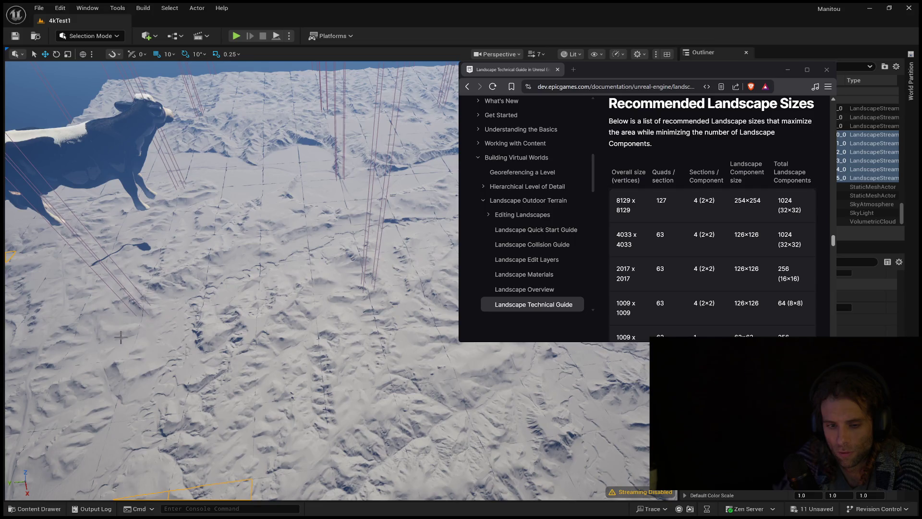
key(w)
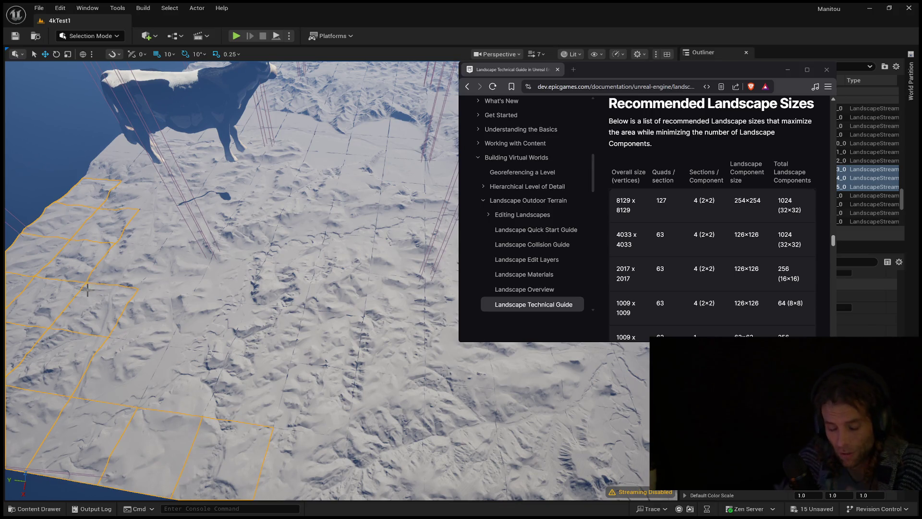
- Add the remaining edge streaming proxy tiles around the cow to the selection
ctrl+click(159, 372)
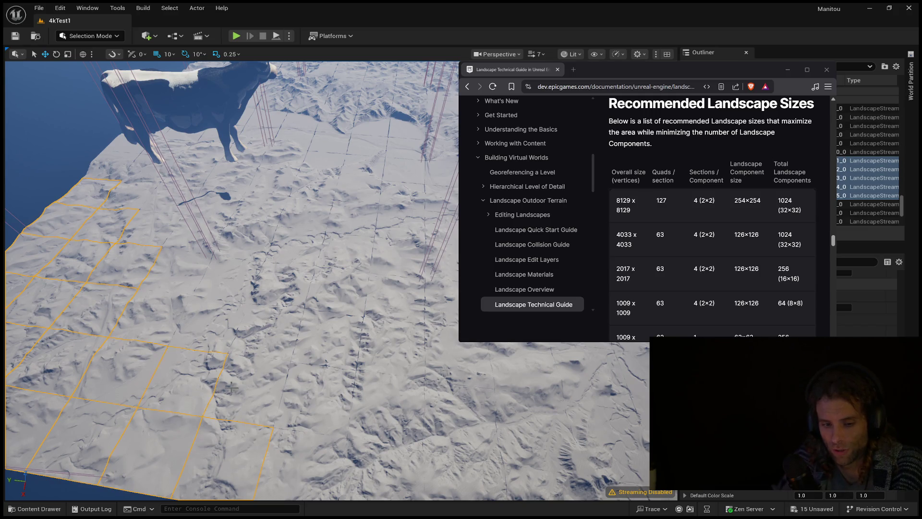
ctrl+click(251, 350)
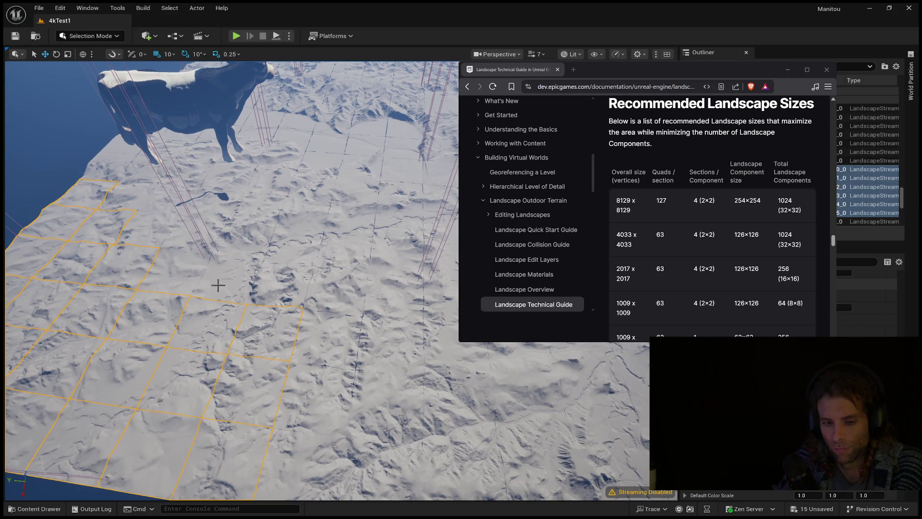
ctrl+click(256, 251)
ctrl+click(223, 245)
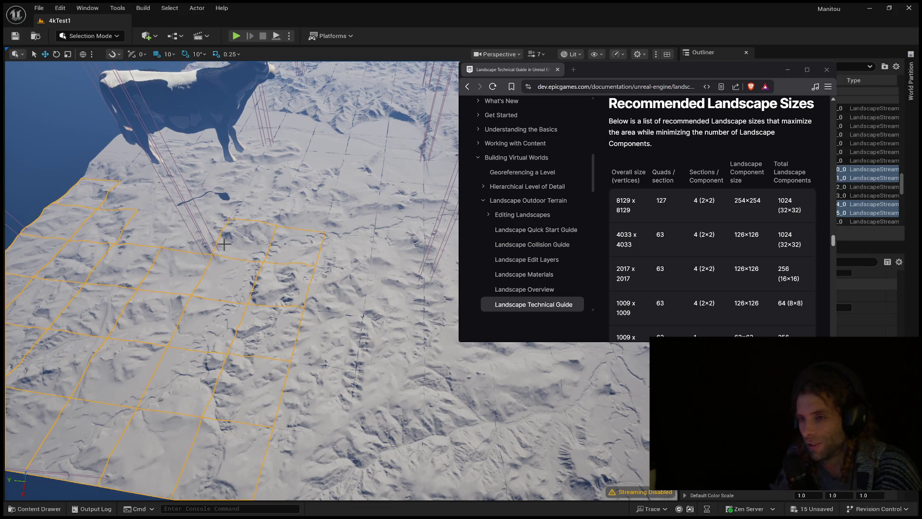
ctrl+click(140, 210)
ctrl+click(249, 213)
ctrl+click(293, 220)
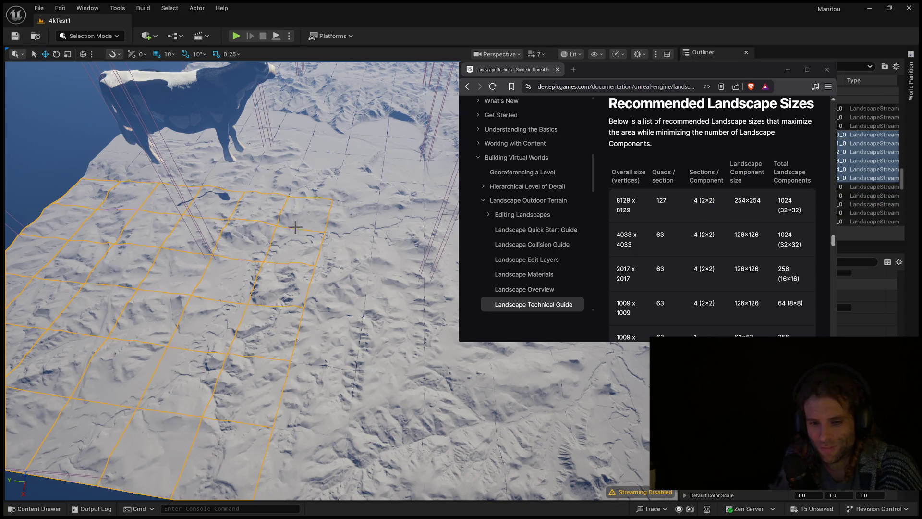
ctrl+click(340, 234)
ctrl+click(310, 379)
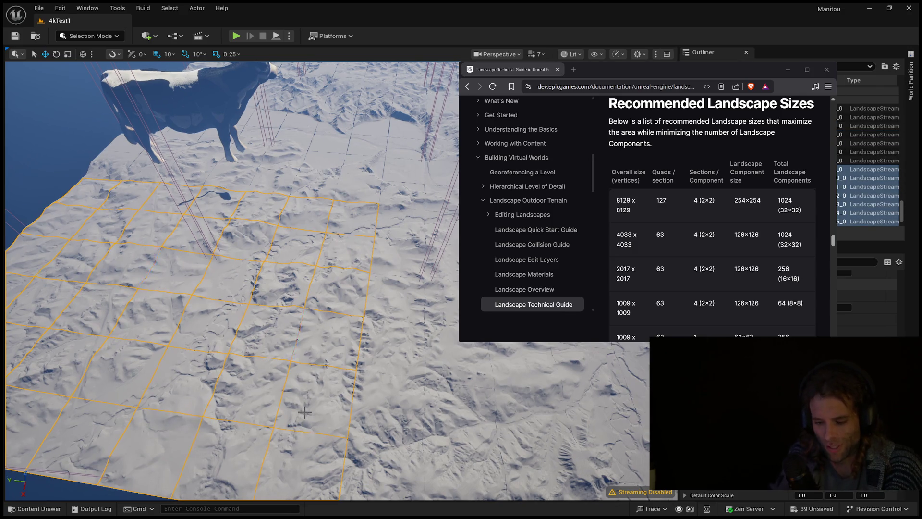
mouse_move(231, 288)
mouse_down()
mouse_move(212, 187)
mouse_move(240, 187)
mouse_move(126, 229)
mouse_up()
scroll(211, 217, up, 3)
scroll(213, 187, up, 1)
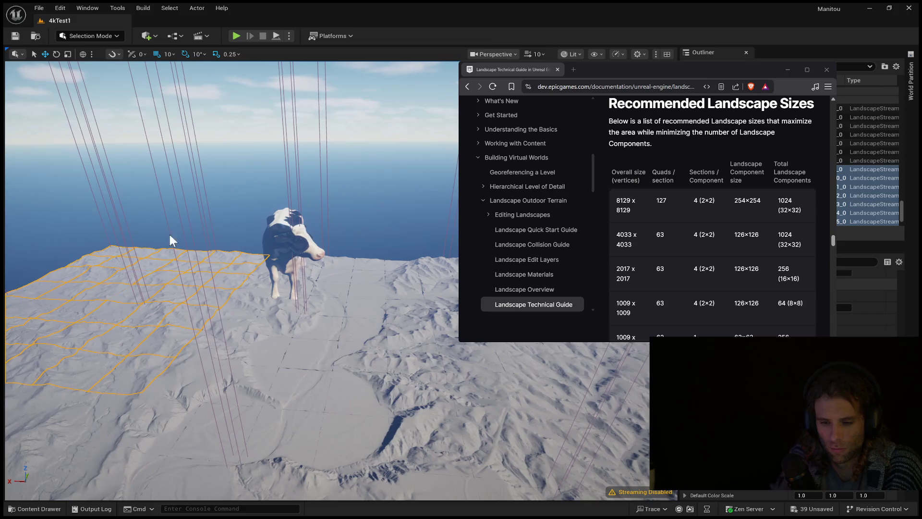
- Select the landscape tiles and LocationVolume beside the cow in the viewport
click(440, 272)
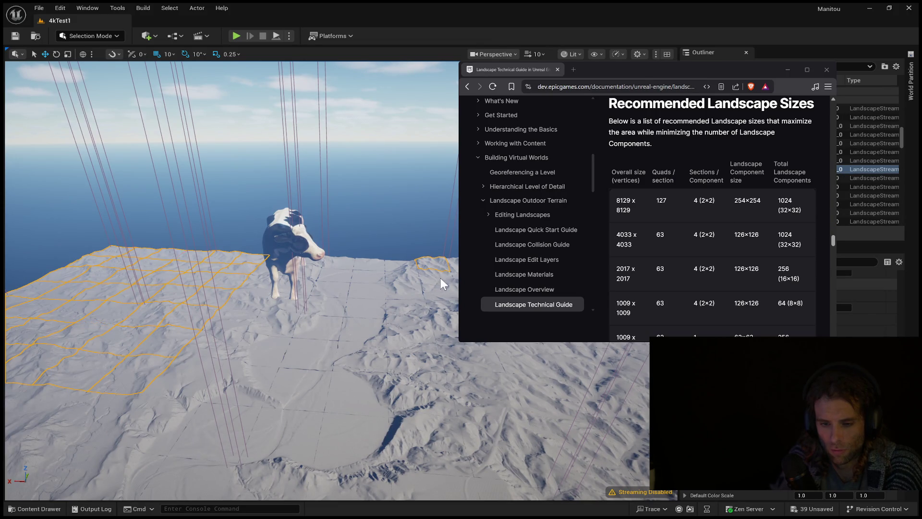
ctrl+click(442, 283)
click(447, 240)
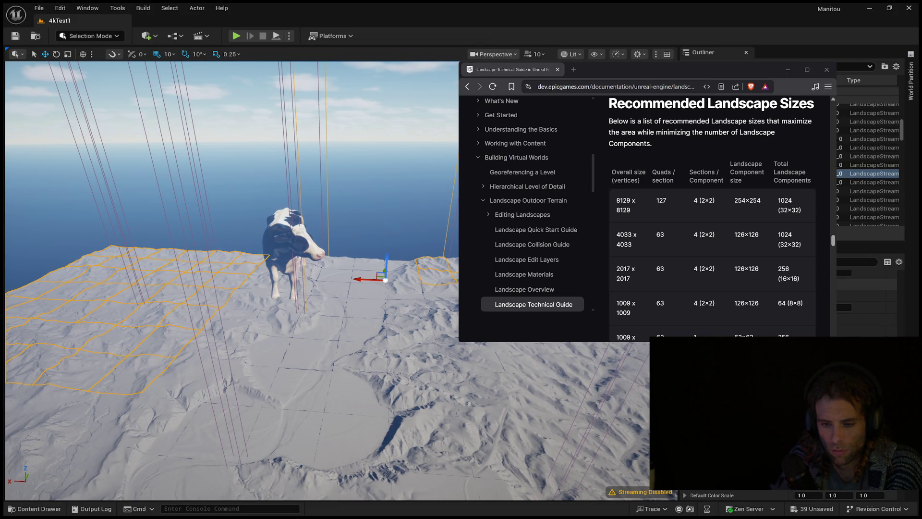
- Select two adjacent LandscapeStreamingProxies in the Outliner and fly up to overlook the landscape
click(875, 161)
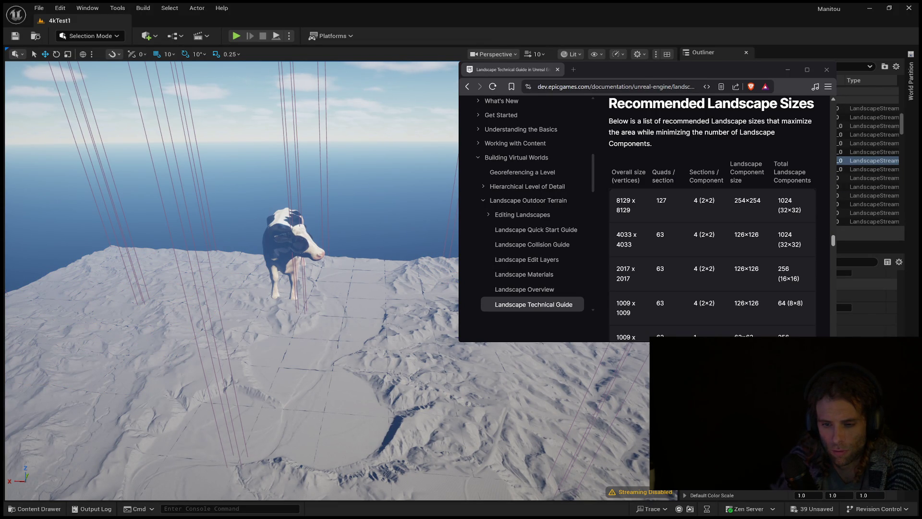
click(874, 169)
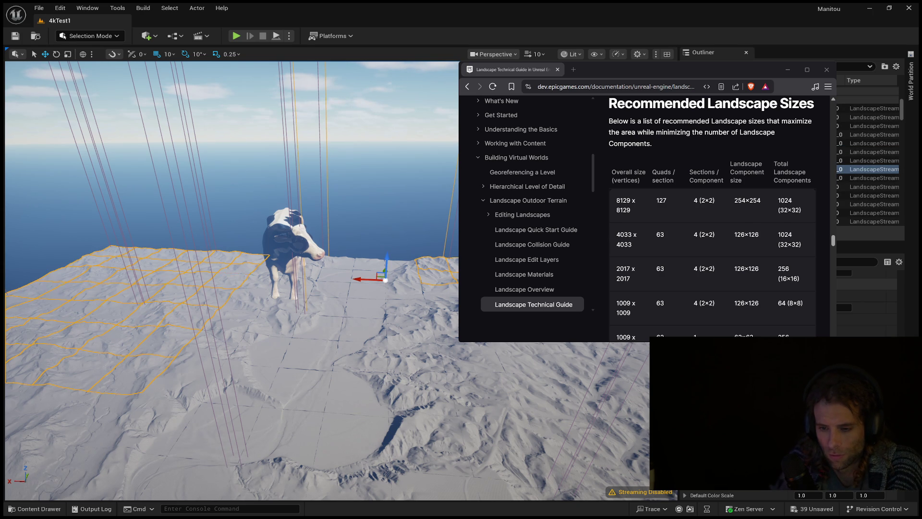
ctrl+click(874, 161)
drag(404, 351, 404, 424)
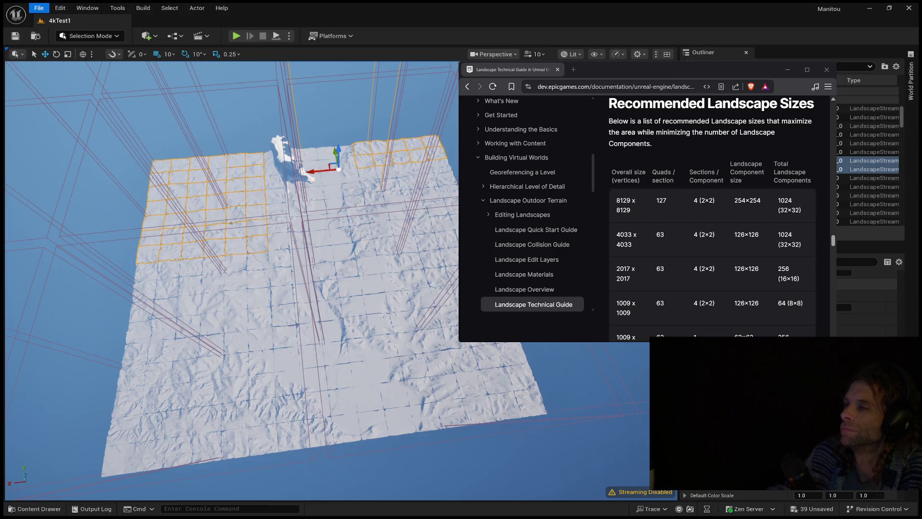
- Return to the editor and select the two bottom-left edge tiles of the landscape
key(alt+Tab)
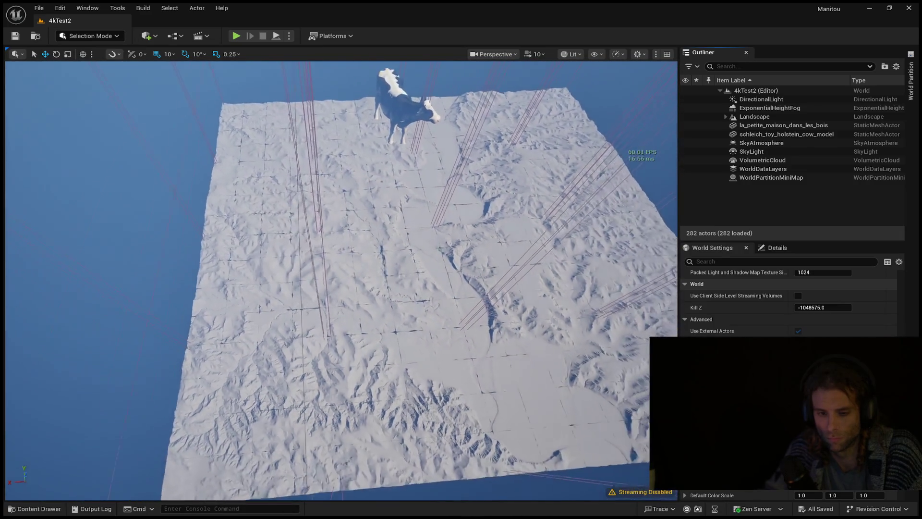
click(220, 442)
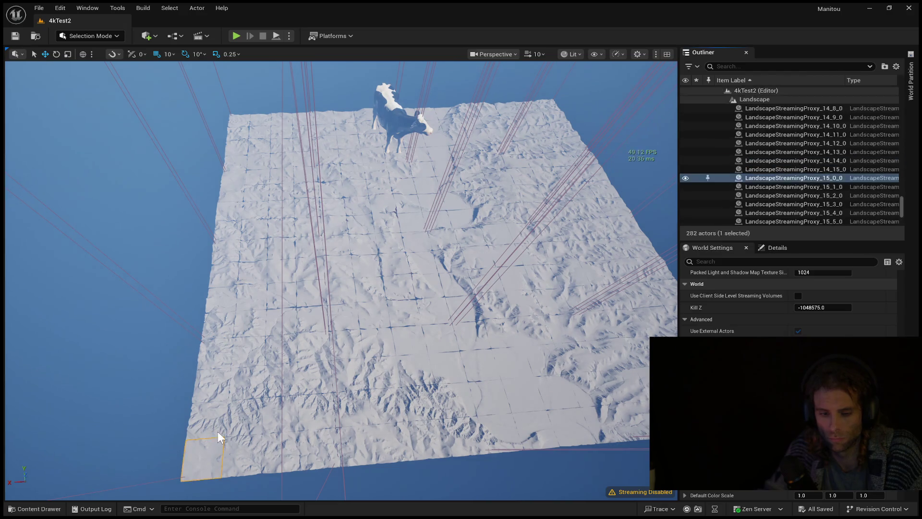
- Select the outermost left column of streaming proxy tiles, bottom to top
ctrl+click(218, 425)
ctrl+click(220, 391)
ctrl+click(221, 365)
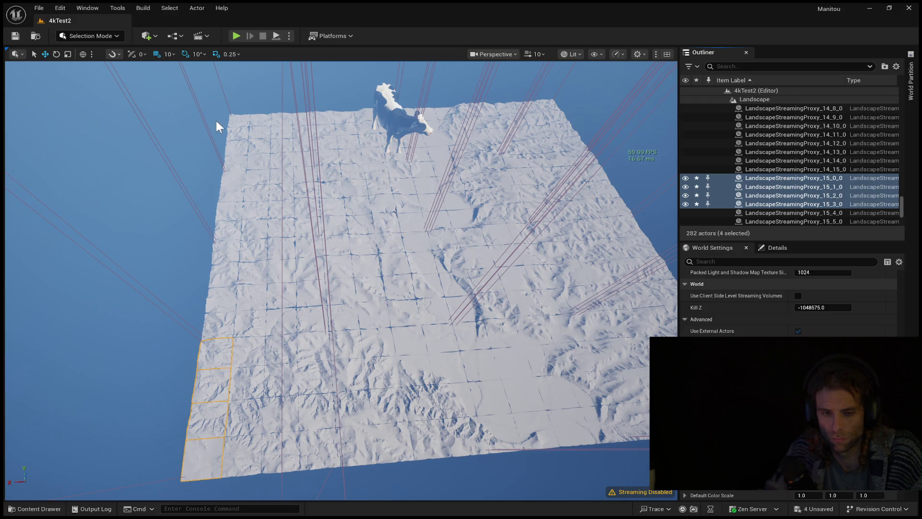
ctrl+click(237, 121)
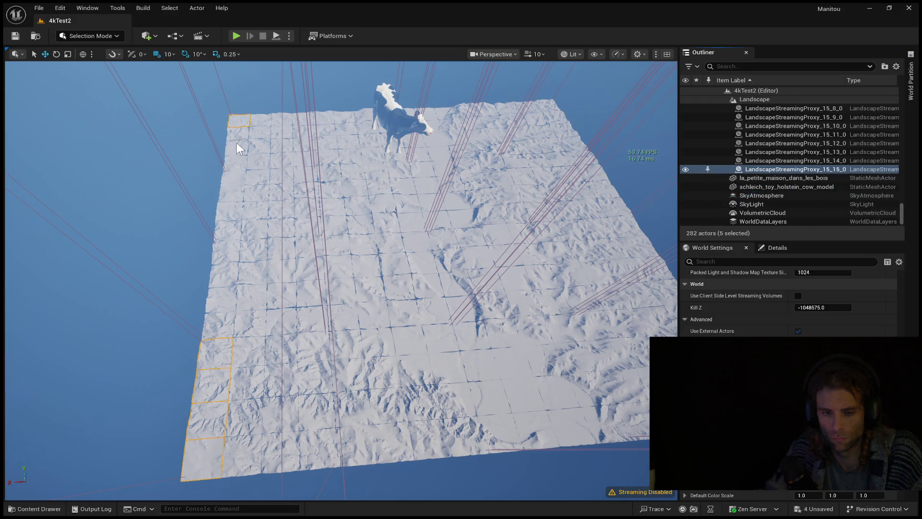
ctrl+click(235, 135)
ctrl+click(231, 170)
ctrl+click(231, 187)
ctrl+click(231, 202)
ctrl+click(231, 217)
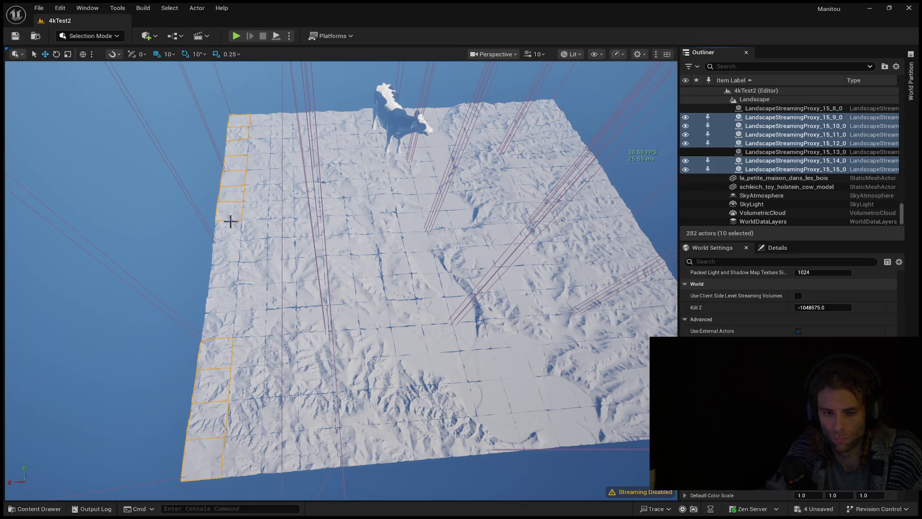
ctrl+click(230, 230)
ctrl+click(233, 254)
ctrl+click(232, 275)
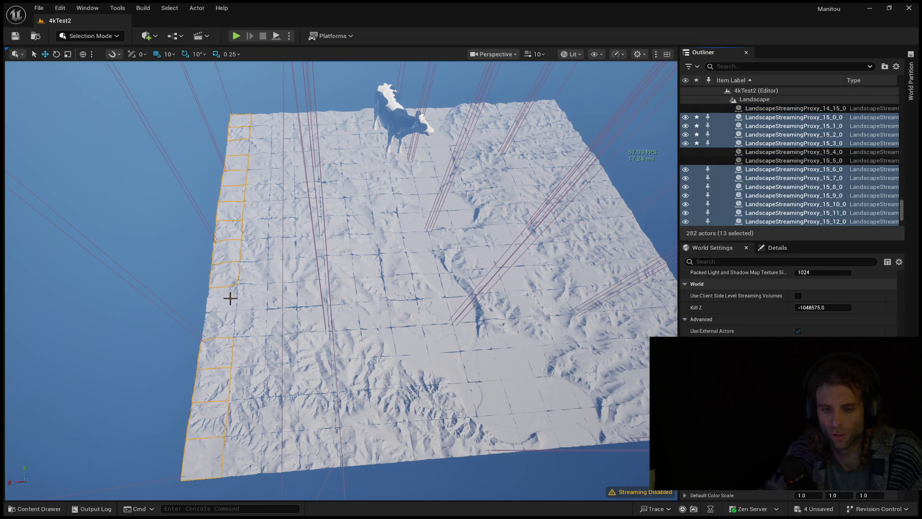
ctrl+click(228, 299)
- Add the second column of tiles to the selection and delete all 31 edge tiles
ctrl+click(226, 320)
ctrl+click(237, 455)
ctrl+click(240, 425)
ctrl+click(240, 390)
ctrl+click(243, 350)
ctrl+click(247, 317)
ctrl+click(252, 294)
ctrl+click(255, 274)
ctrl+click(256, 249)
ctrl+click(255, 230)
ctrl+click(254, 210)
ctrl+click(255, 191)
ctrl+click(256, 177)
ctrl+click(256, 160)
ctrl+click(257, 147)
ctrl+click(256, 134)
ctrl+click(255, 122)
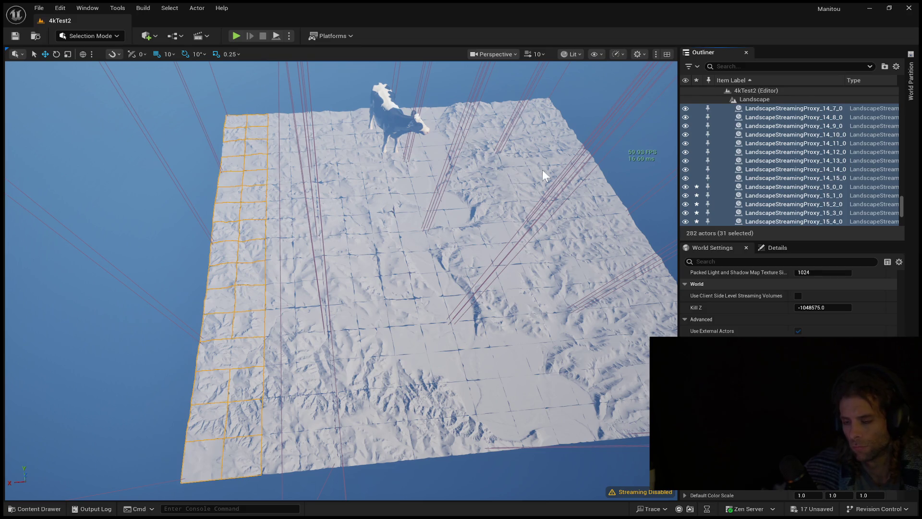
key(Delete)
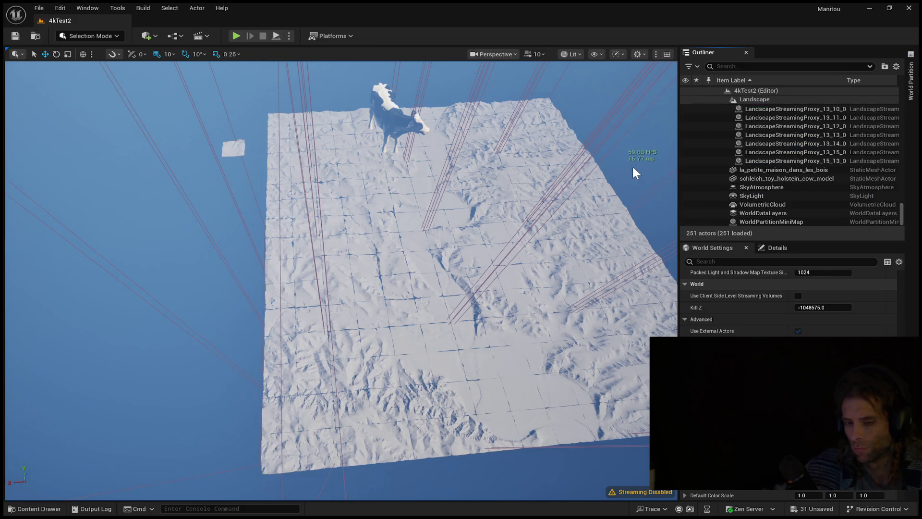
- Delete the leftover stray tile and move the view toward the bottom-left corner
click(234, 149)
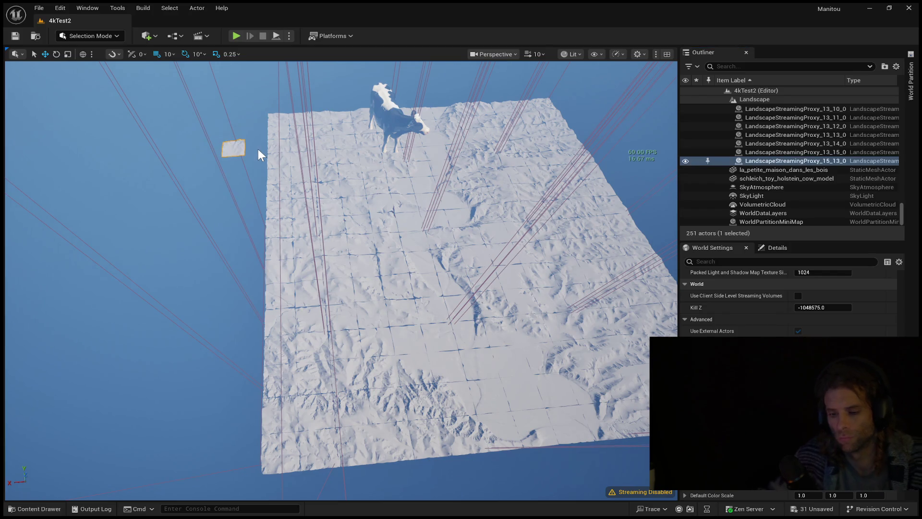
key(Delete)
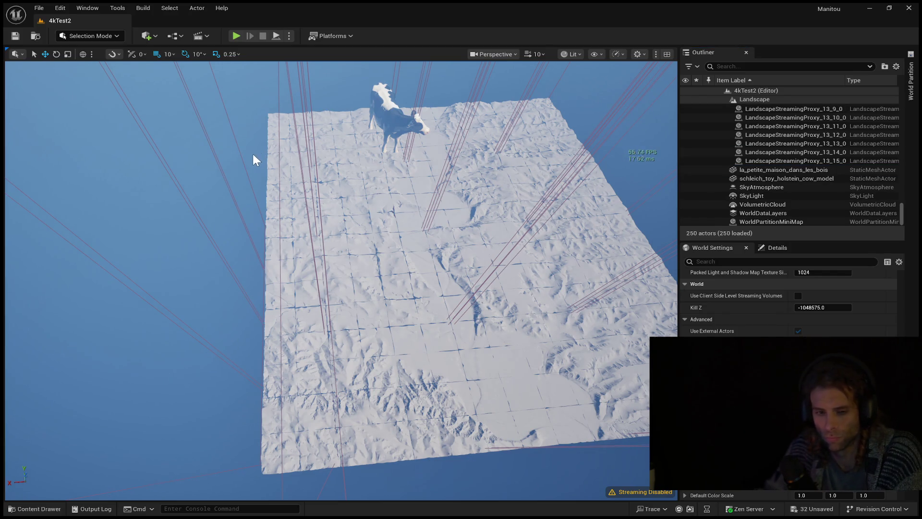
mouse_move(156, 264)
mouse_down()
mouse_move(228, 233)
mouse_move(120, 295)
mouse_move(287, 351)
mouse_up()
- Select the first block of bottom-left corner tiles
click(310, 364)
ctrl+click(340, 365)
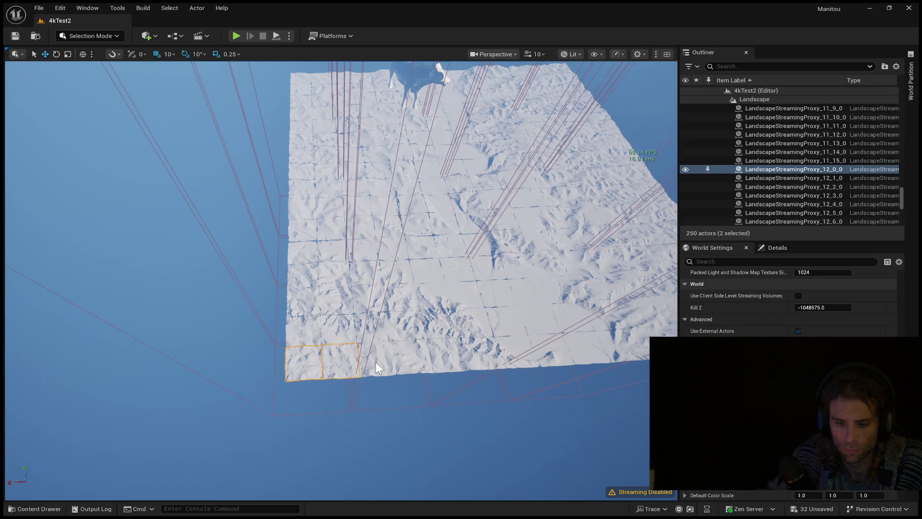
ctrl+click(346, 330)
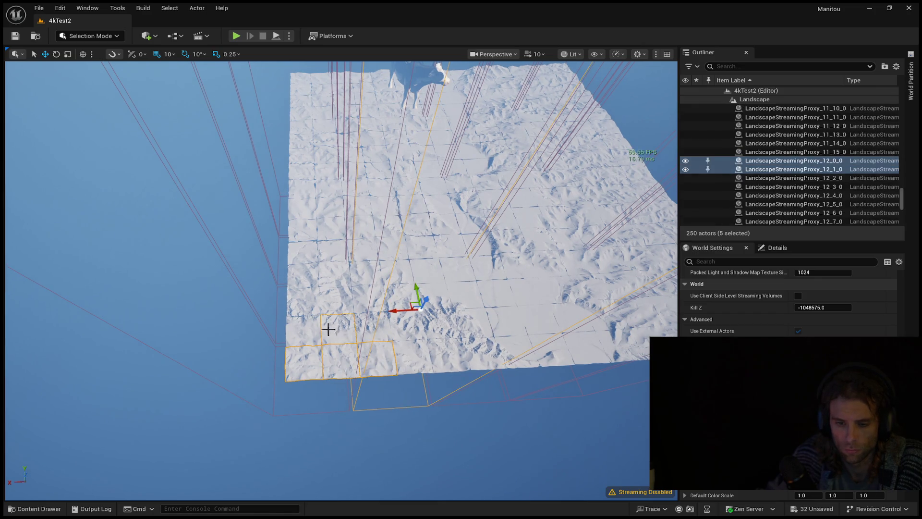
ctrl+click(357, 329)
ctrl+click(304, 302)
ctrl+click(365, 300)
ctrl+click(332, 273)
ctrl+click(313, 274)
ctrl+click(363, 274)
ctrl+click(359, 252)
ctrl+click(323, 253)
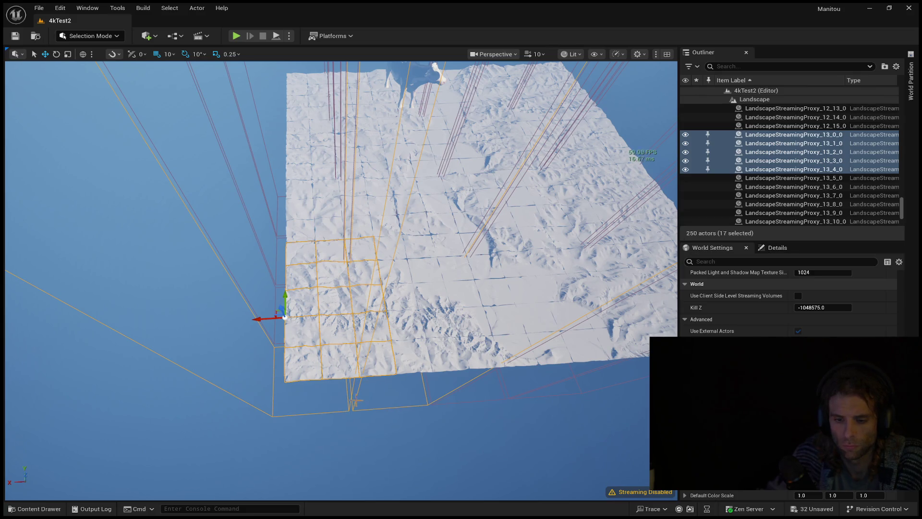
- Select LandscapeRegion_2_0 and its neighbouring region volume, then narrow to one volume
click(419, 308)
drag(358, 398, 363, 396)
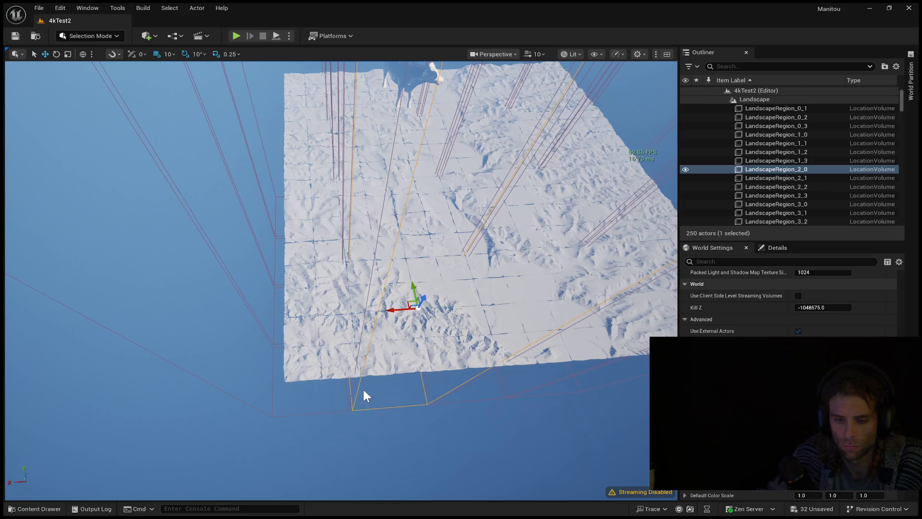
ctrl+click(336, 248)
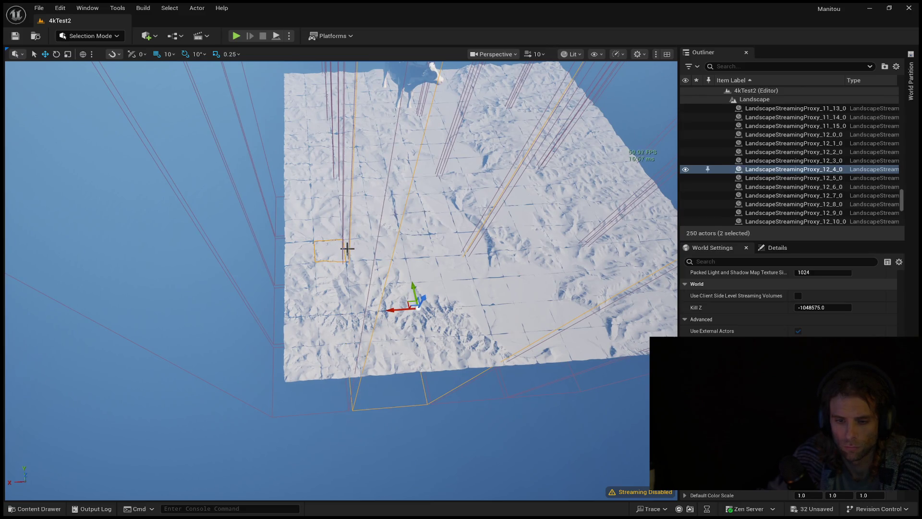
ctrl+click(344, 241)
drag(296, 244, 347, 279)
click(319, 288)
click(319, 299)
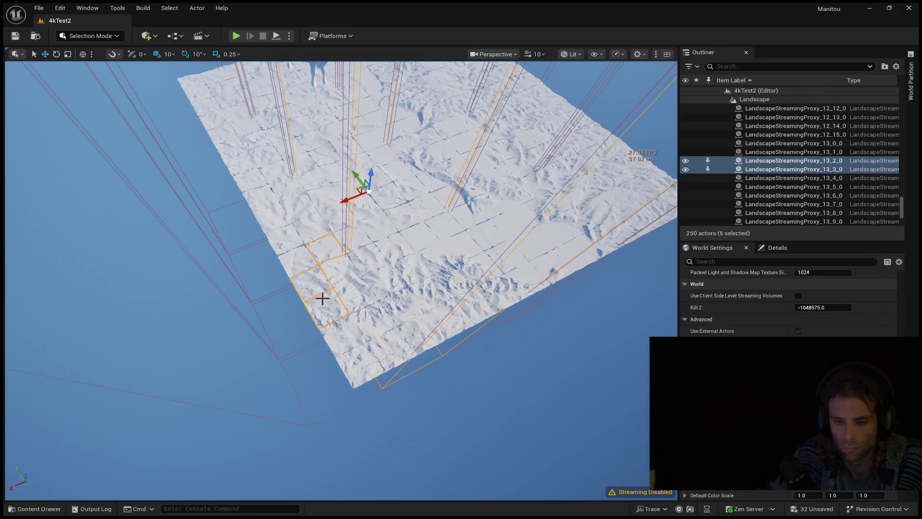
click(350, 247)
- Reselect the 12 corner tiles, including 11_2_0 and 11_3_0, and delete them
click(342, 259)
click(336, 274)
ctrl+click(345, 299)
ctrl+click(322, 307)
ctrl+click(313, 287)
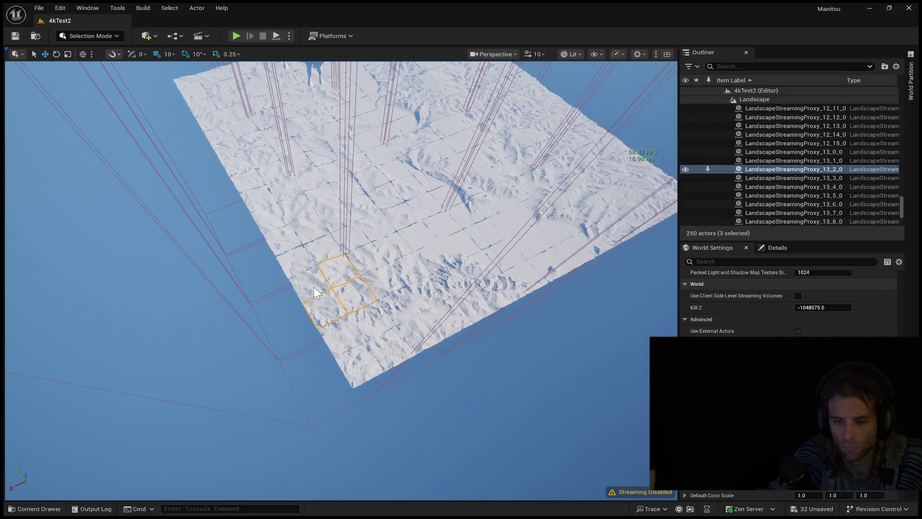
ctrl+click(339, 331)
ctrl+click(375, 326)
ctrl+click(354, 352)
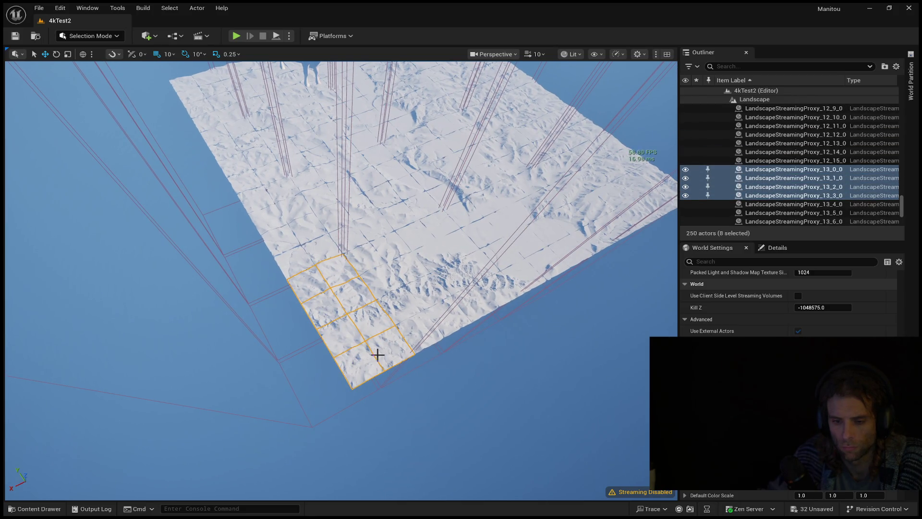
ctrl+click(410, 322)
ctrl+click(404, 312)
ctrl+click(388, 285)
ctrl+click(377, 268)
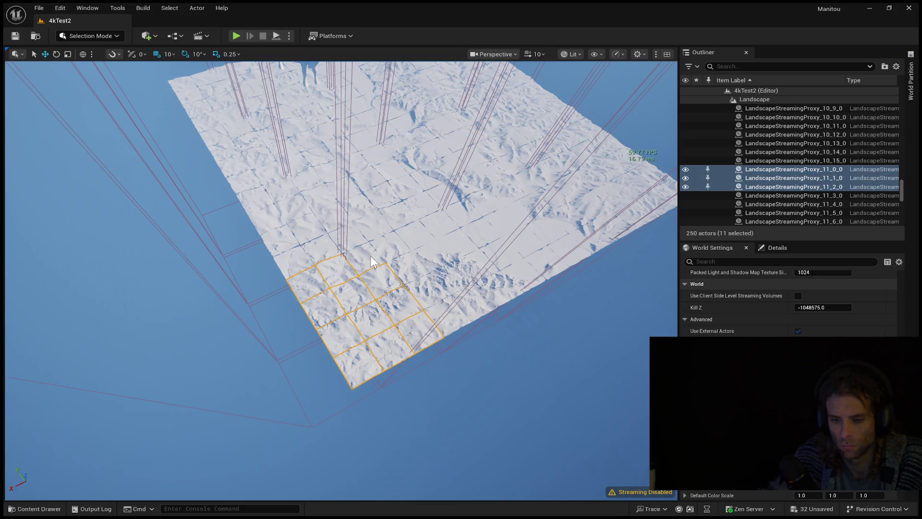
ctrl+click(364, 264)
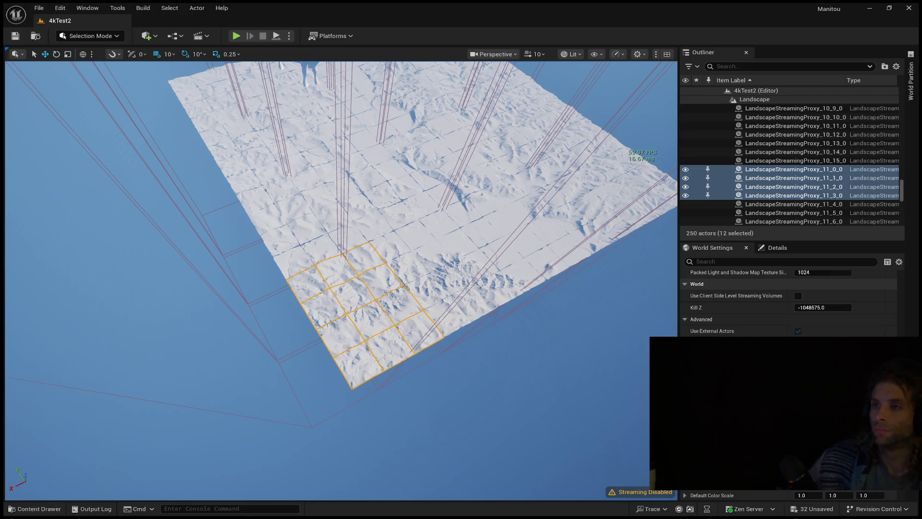
key(Delete)
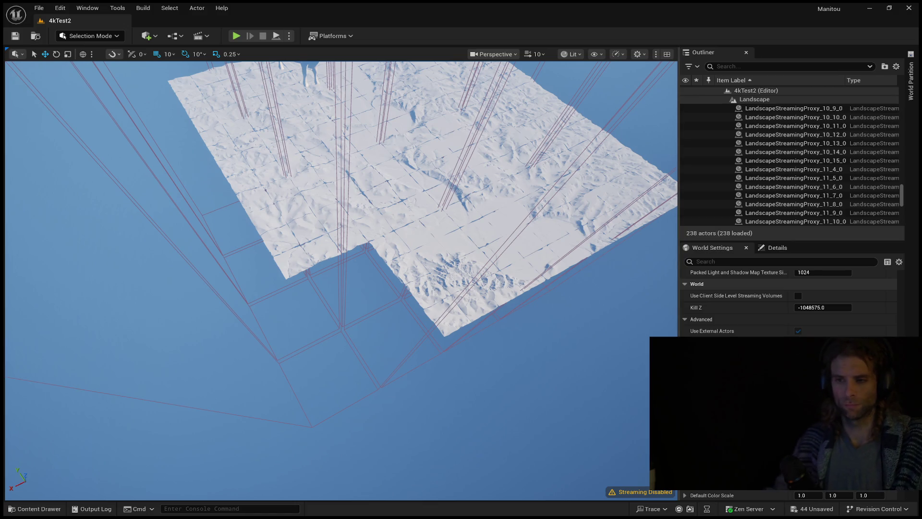
- Delete the LandscapeRegion_2_0 and LandscapeRegion_3_0 volumes at the notch
click(331, 252)
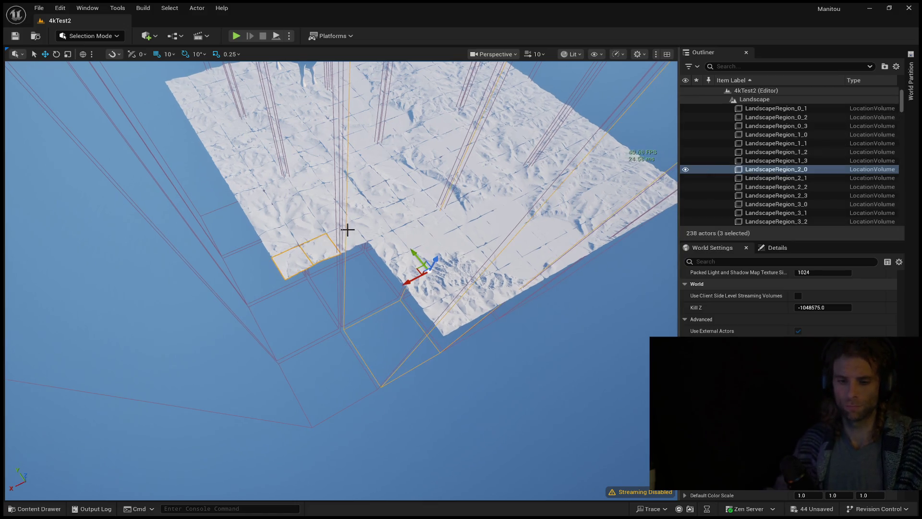
ctrl+click(335, 221)
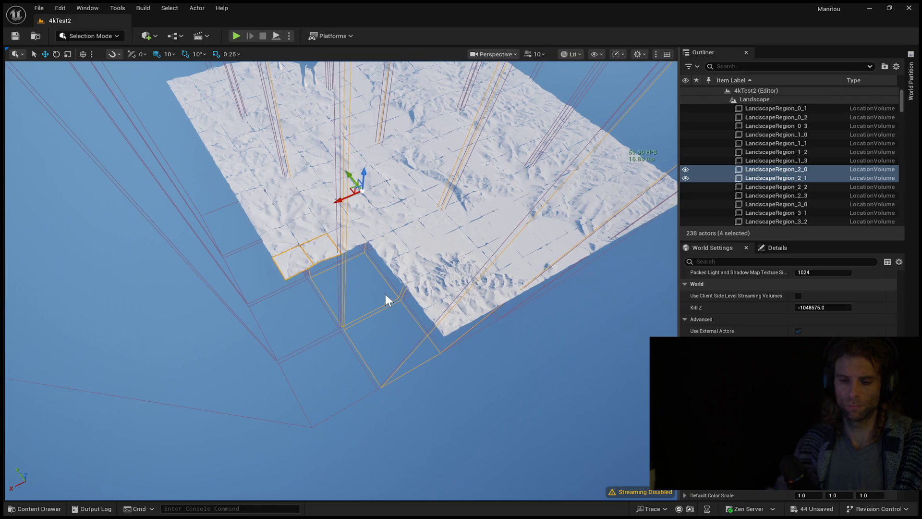
click(361, 319)
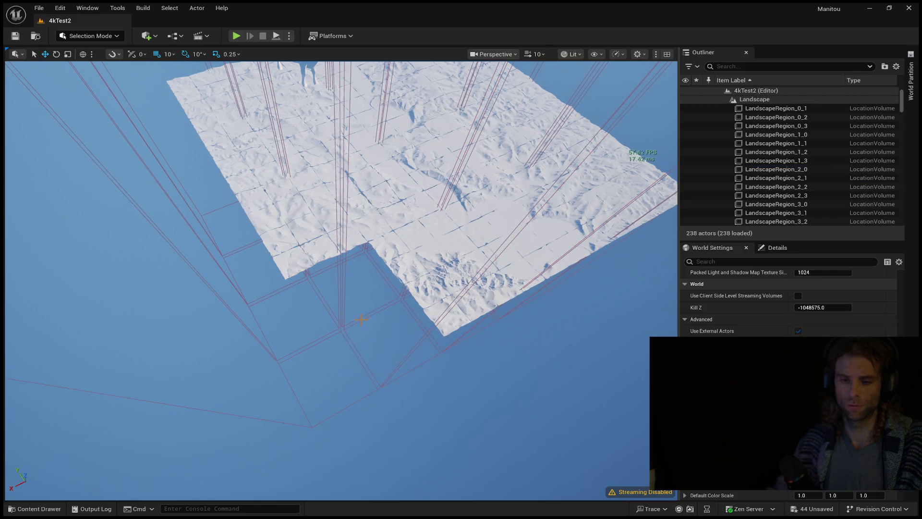
click(330, 239)
ctrl+click(332, 237)
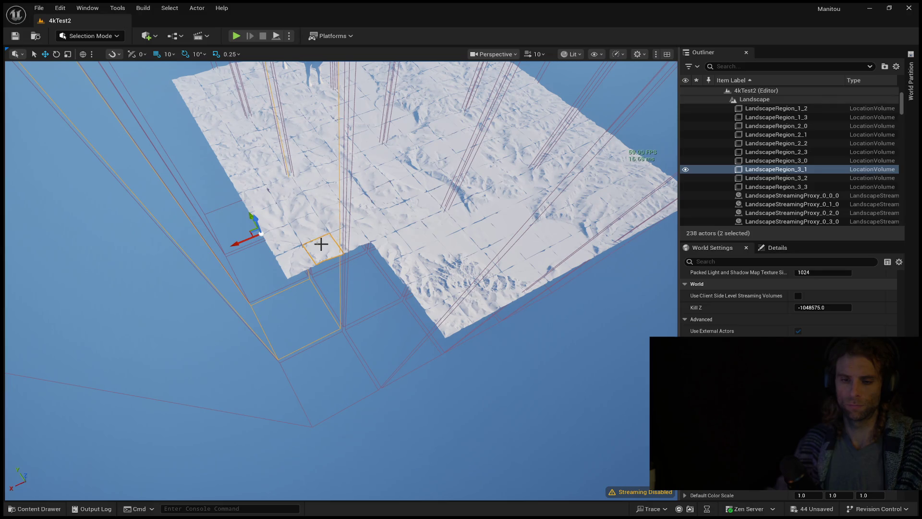
click(327, 276)
drag(362, 253, 362, 351)
drag(431, 363, 431, 266)
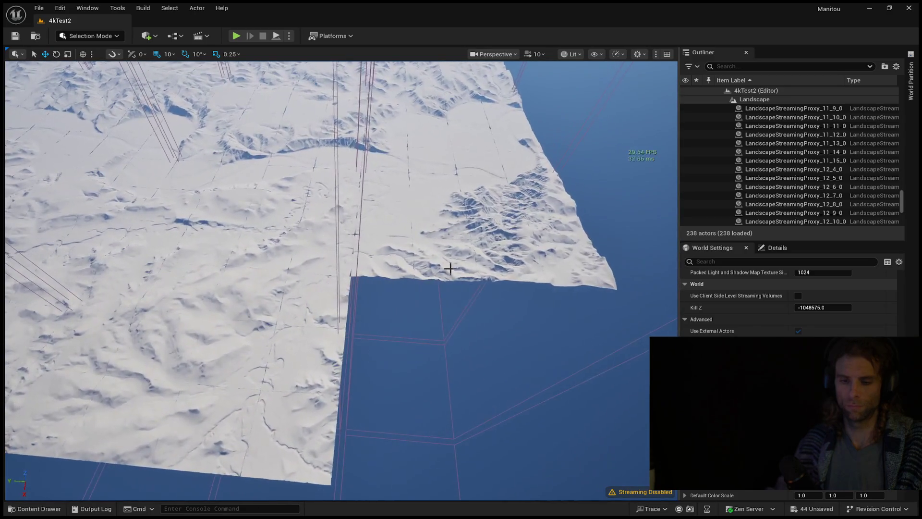
click(384, 349)
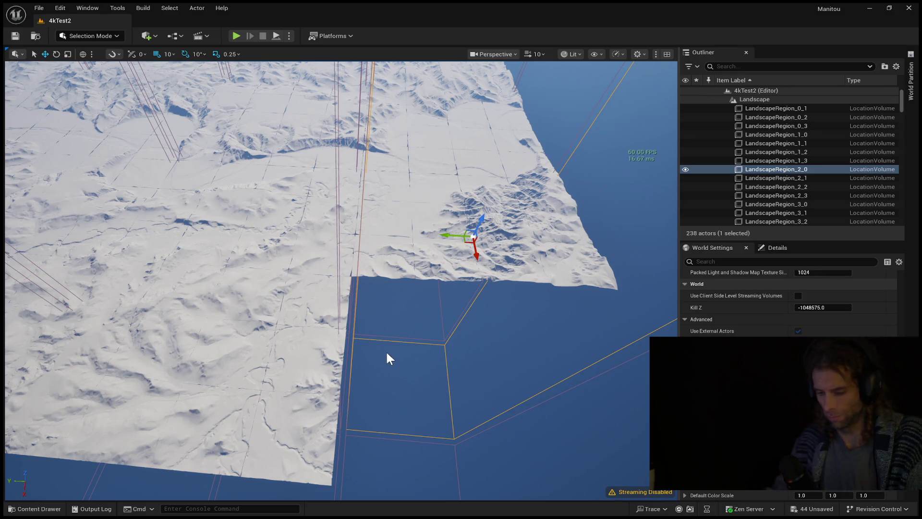
key(Delete)
click(471, 439)
key(Delete)
- Delete four tiles one by one: the bottom tile, those above it, and the left neighbour
click(321, 401)
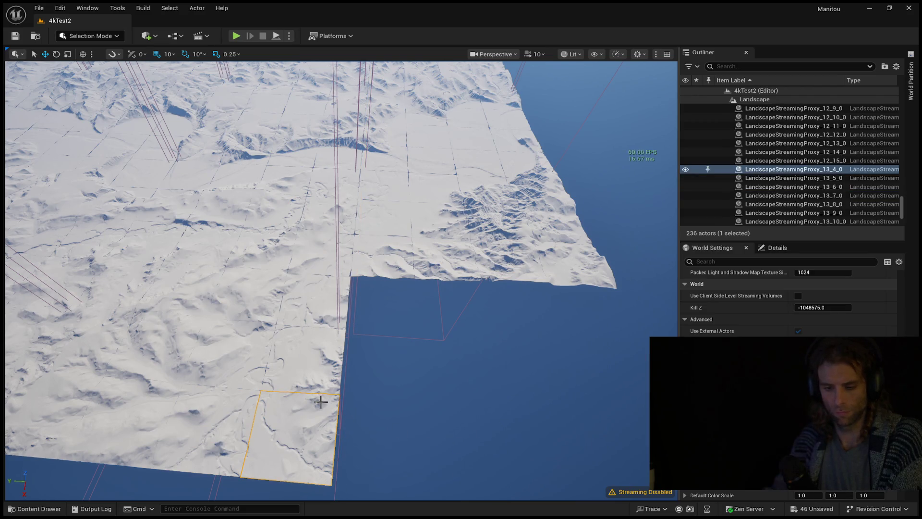
key(Delete)
click(309, 379)
key(Delete)
click(315, 326)
key(Delete)
click(275, 313)
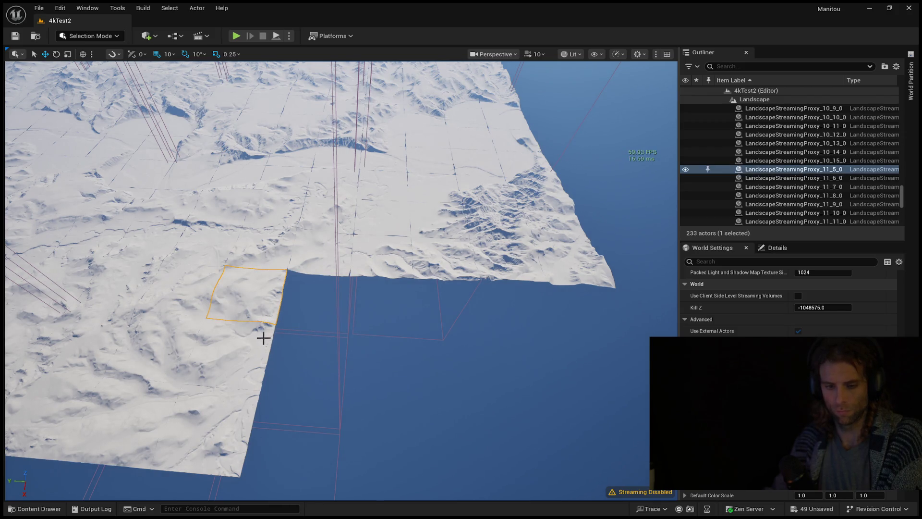
key(Delete)
- Delete four more tiles beside and below the notch, then select the near-edge corner tile
click(258, 350)
key(Delete)
click(241, 401)
key(Delete)
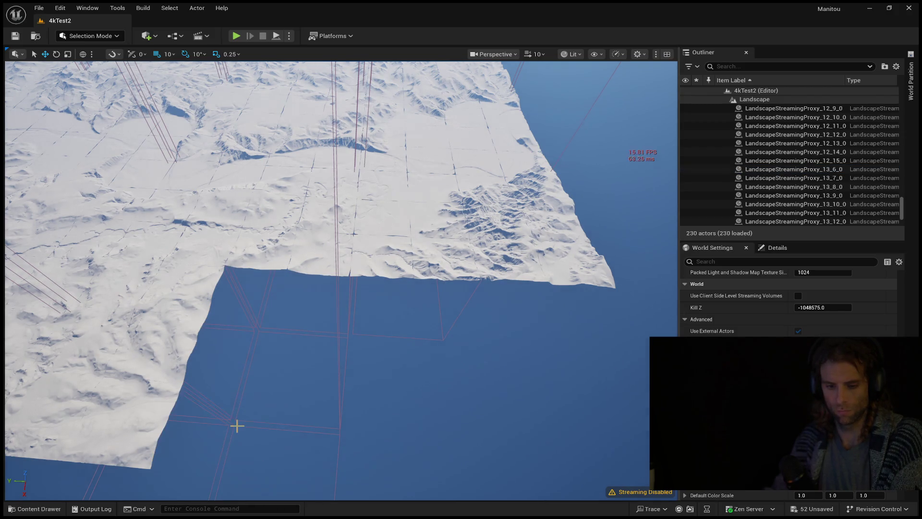
click(339, 388)
key(Delete)
click(342, 383)
key(Delete)
mouse_move(342, 383)
mouse_down()
mouse_move(288, 313)
mouse_move(289, 216)
mouse_move(327, 158)
mouse_move(385, 339)
mouse_up()
click(385, 340)
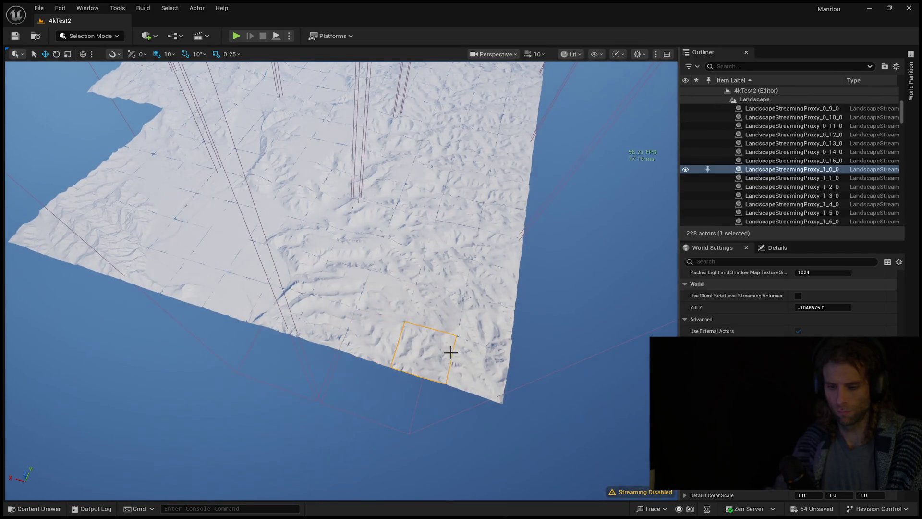
- Select a 2x2 block of edge tiles plus the tiles running up the near edge
mouse_move(475, 356)
mouse_down()
mouse_move(441, 301)
mouse_move(490, 253)
mouse_move(464, 246)
mouse_up()
ctrl+click(459, 218)
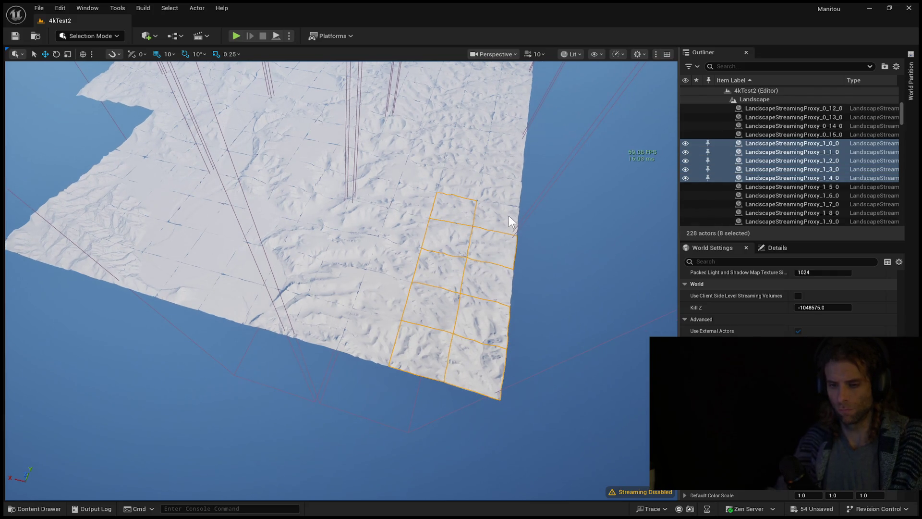
ctrl+click(504, 204)
ctrl+click(480, 185)
ctrl+click(493, 159)
ctrl+click(498, 146)
ctrl+click(478, 138)
ctrl+click(512, 157)
mouse_move(502, 170)
mouse_down()
mouse_move(499, 122)
mouse_move(461, 86)
mouse_move(521, 161)
mouse_up()
- Extend the selection along the edge to 26 tiles and delete them
ctrl+click(519, 269)
ctrl+click(525, 309)
ctrl+click(575, 312)
ctrl+click(568, 282)
ctrl+click(603, 269)
ctrl+click(630, 308)
mouse_move(467, 354)
mouse_down()
mouse_move(454, 348)
mouse_move(467, 354)
mouse_up()
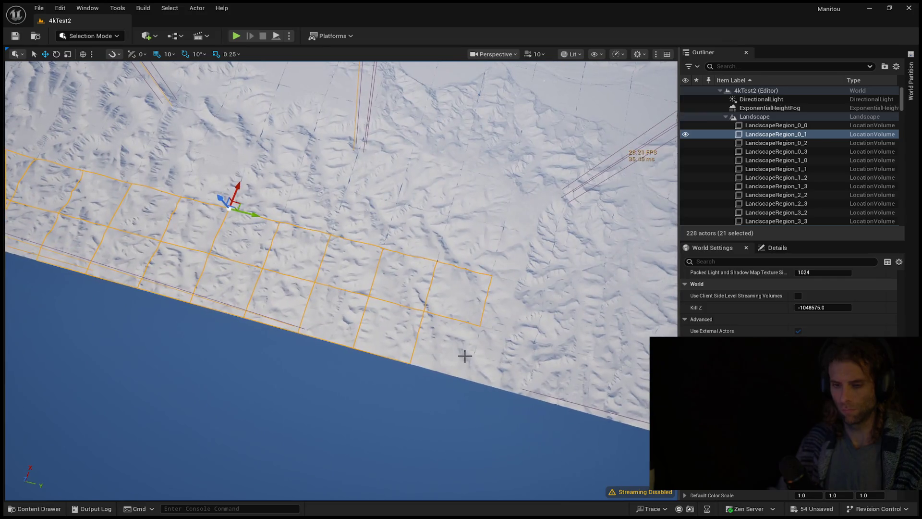
ctrl+click(467, 354)
ctrl+click(502, 336)
ctrl+click(562, 323)
ctrl+click(565, 346)
drag(565, 362, 495, 355)
click(510, 327)
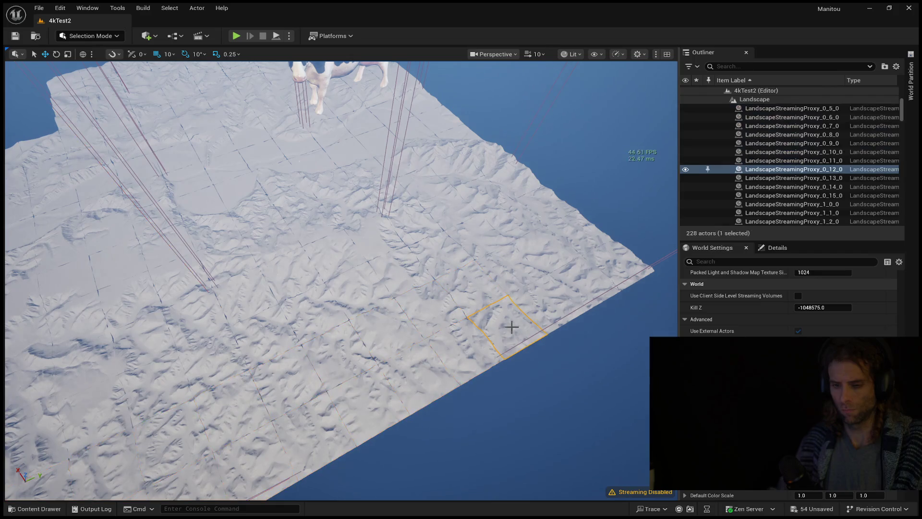
click(505, 274)
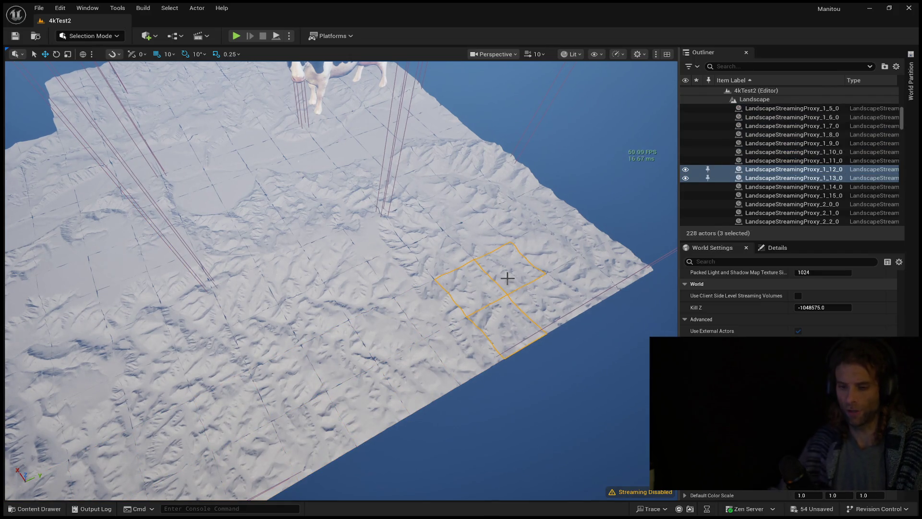
ctrl+click(522, 323)
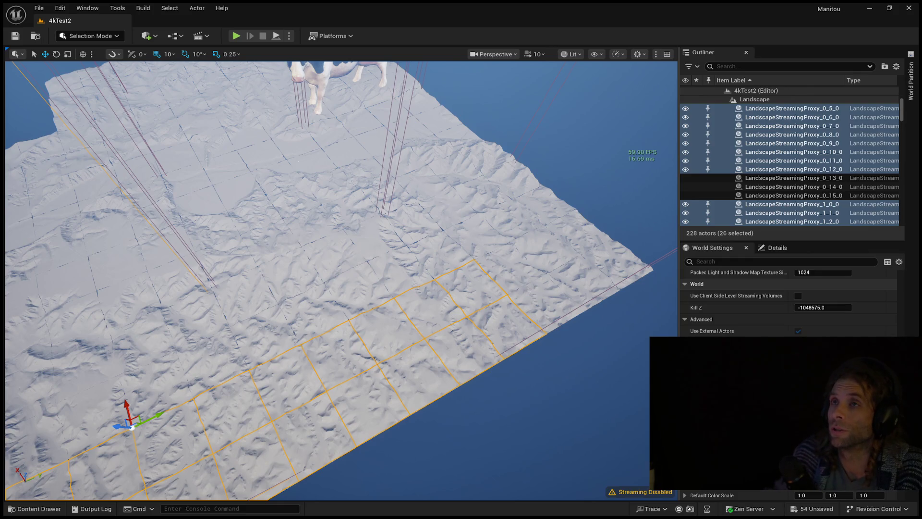
key(Delete)
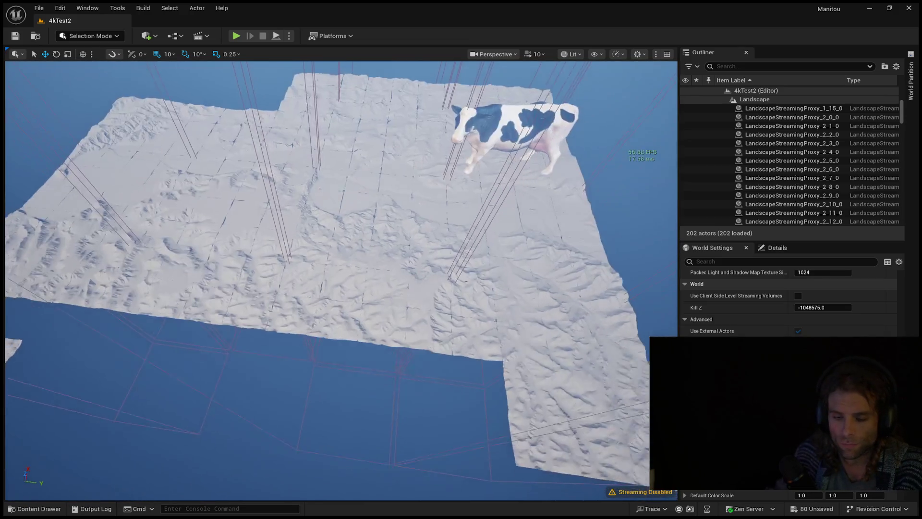
click(202, 240)
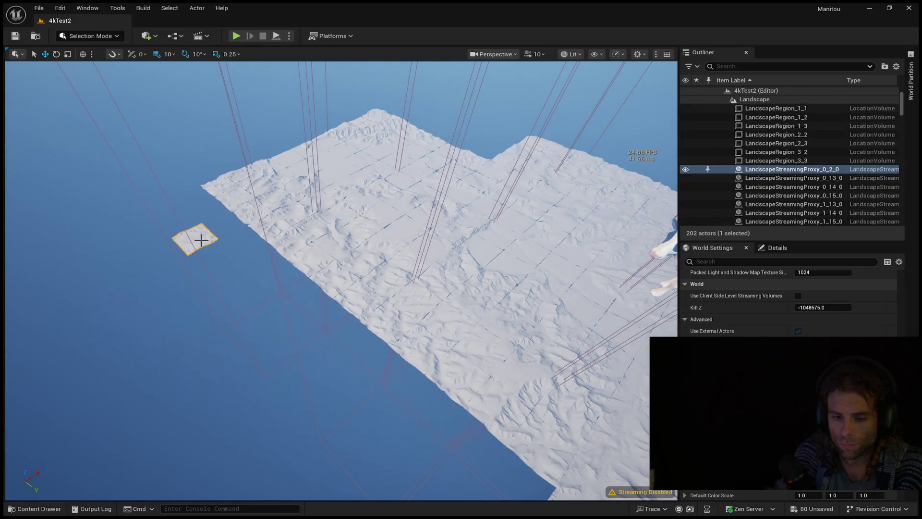
- Delete the stray tile, then delete the six tiles jutting out at the corner
key(Delete)
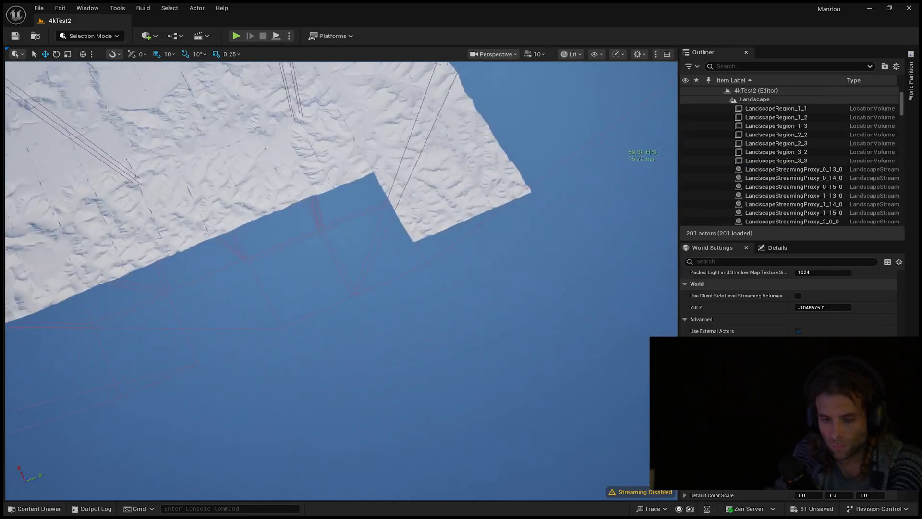
click(408, 245)
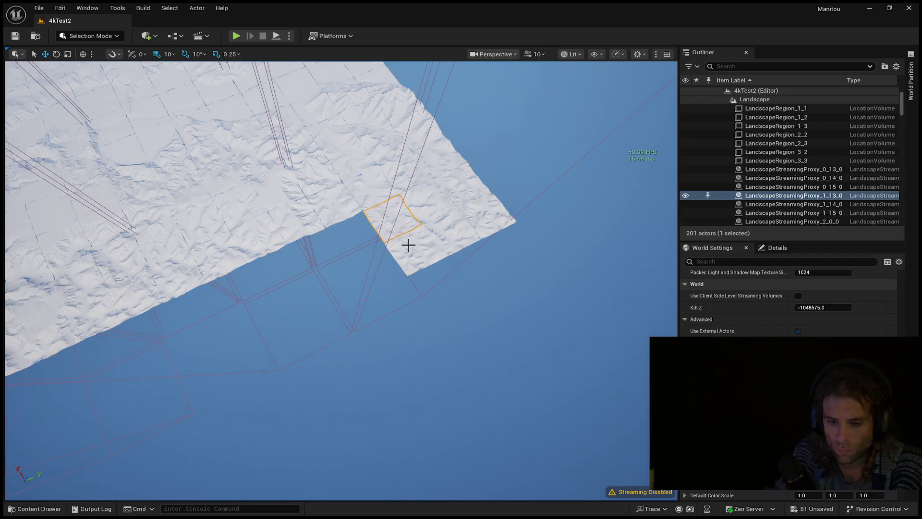
ctrl+click(457, 231)
ctrl+click(495, 224)
ctrl+click(494, 208)
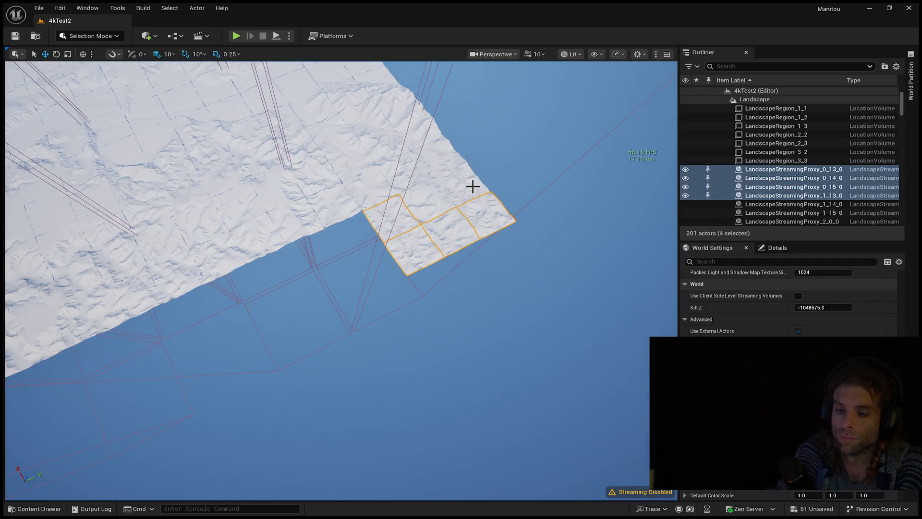
ctrl+click(471, 187)
ctrl+click(421, 197)
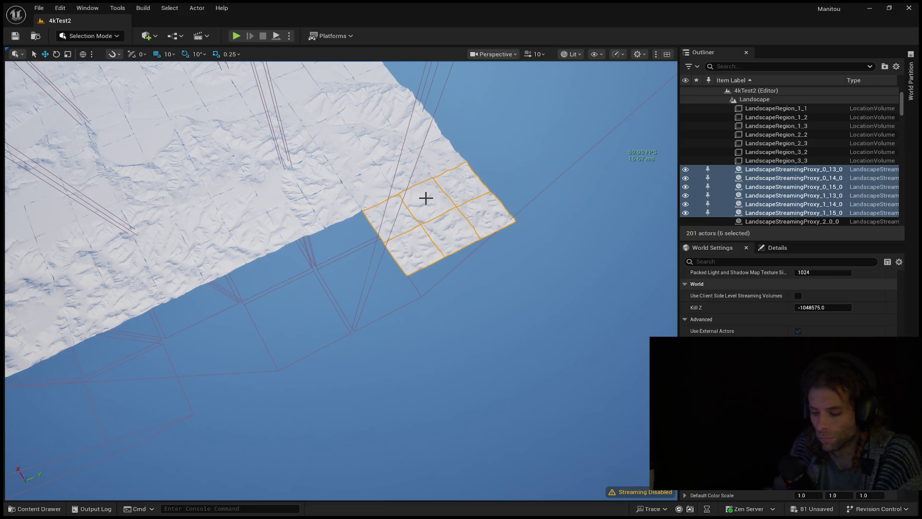
key(Delete)
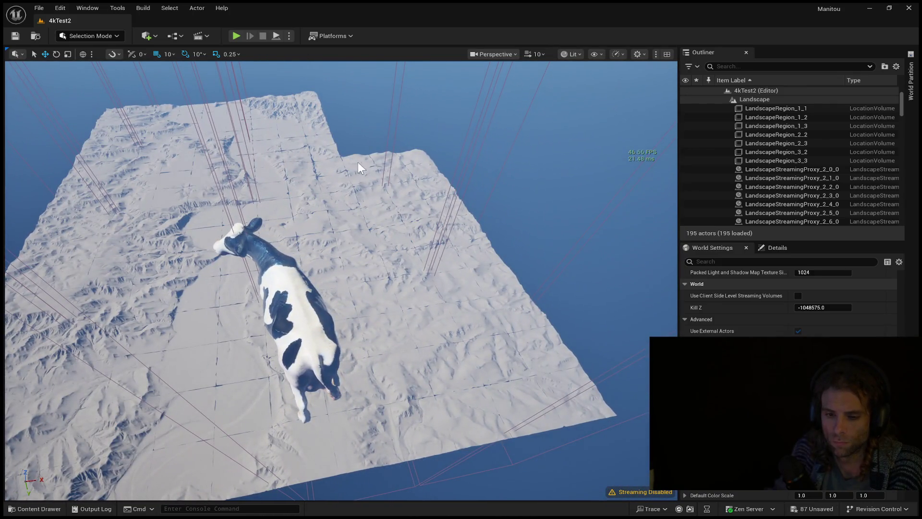
- Select far-step tiles and region volumes including LandscapeRegion_3_3, then clear that selection
click(358, 162)
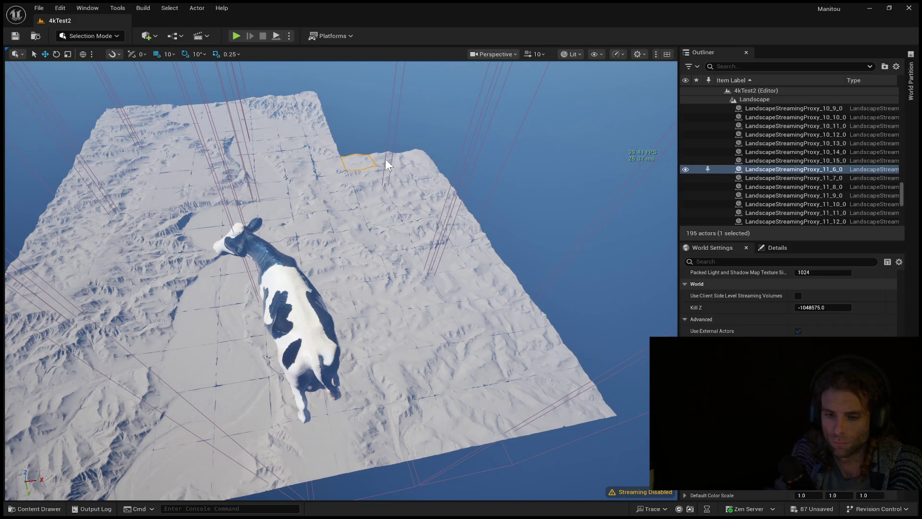
ctrl+click(402, 175)
ctrl+click(374, 176)
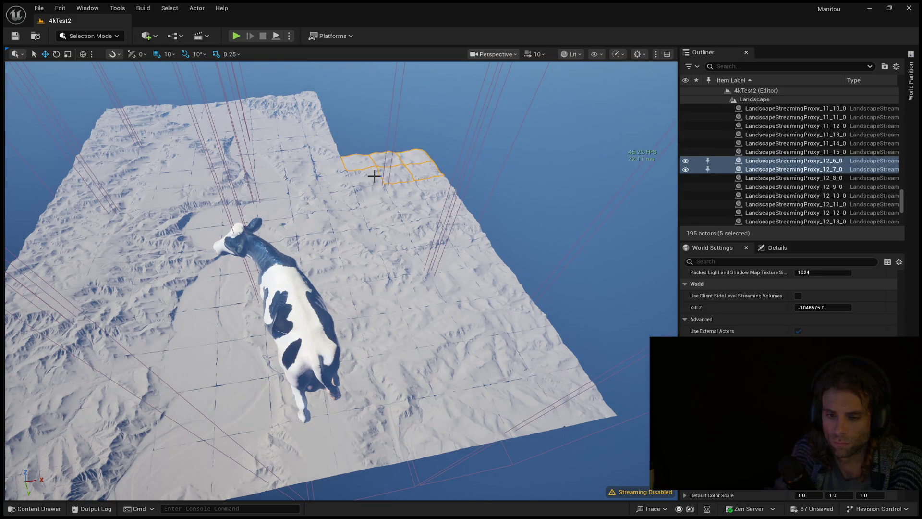
ctrl+click(376, 194)
ctrl+click(402, 195)
ctrl+click(424, 214)
ctrl+click(400, 219)
ctrl+click(377, 222)
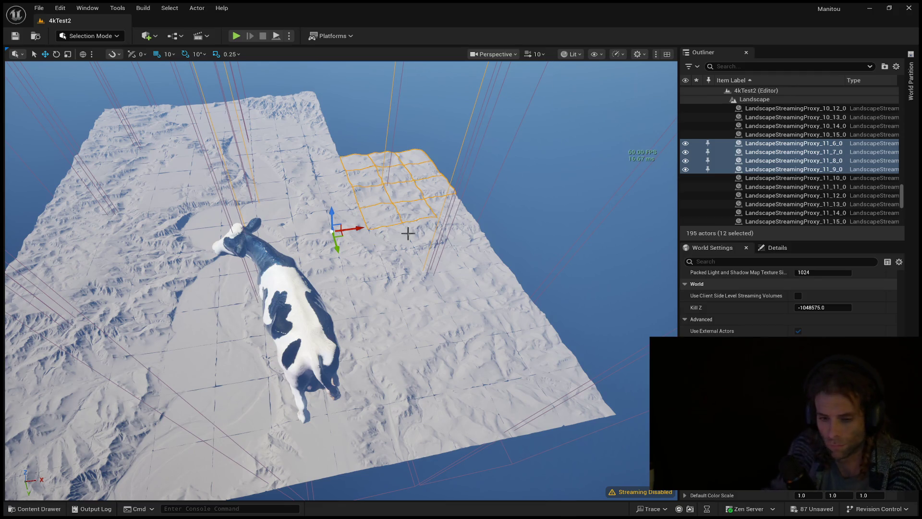
ctrl+click(449, 224)
ctrl+click(451, 205)
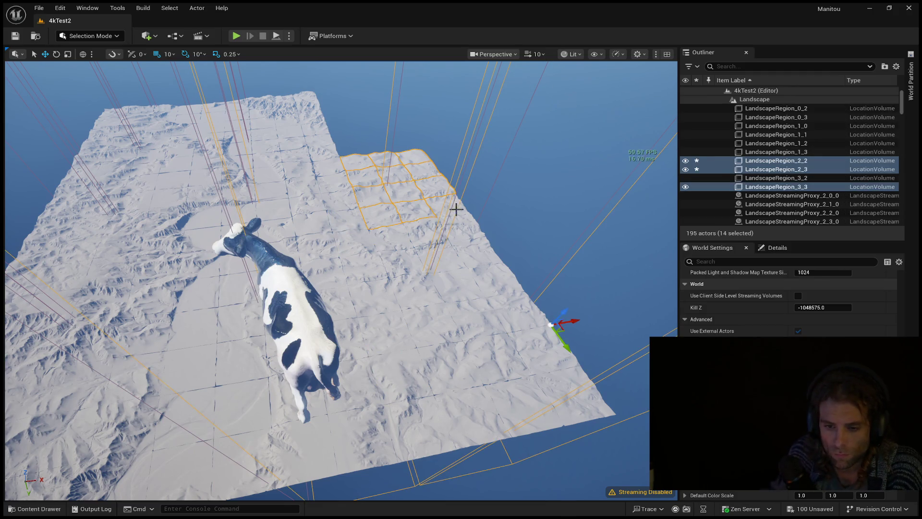
key(Escape)
- Select the right-hand strip's proxy tiles along its upper rows and top edge
click(430, 205)
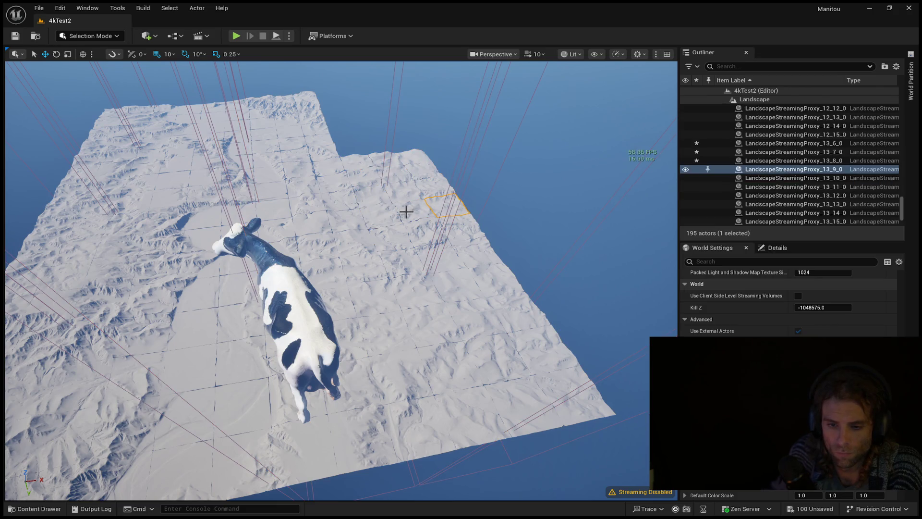
ctrl+click(397, 192)
ctrl+click(422, 189)
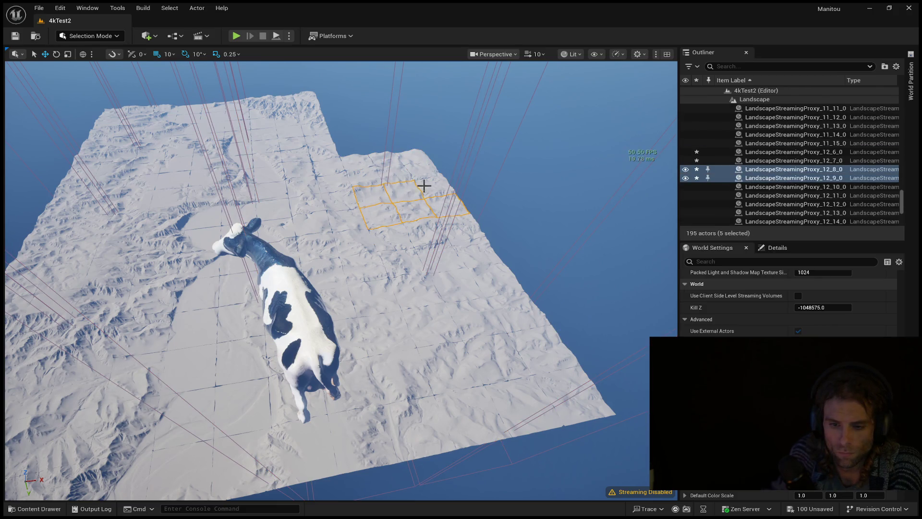
ctrl+click(398, 173)
ctrl+click(362, 177)
ctrl+click(364, 165)
ctrl+click(411, 154)
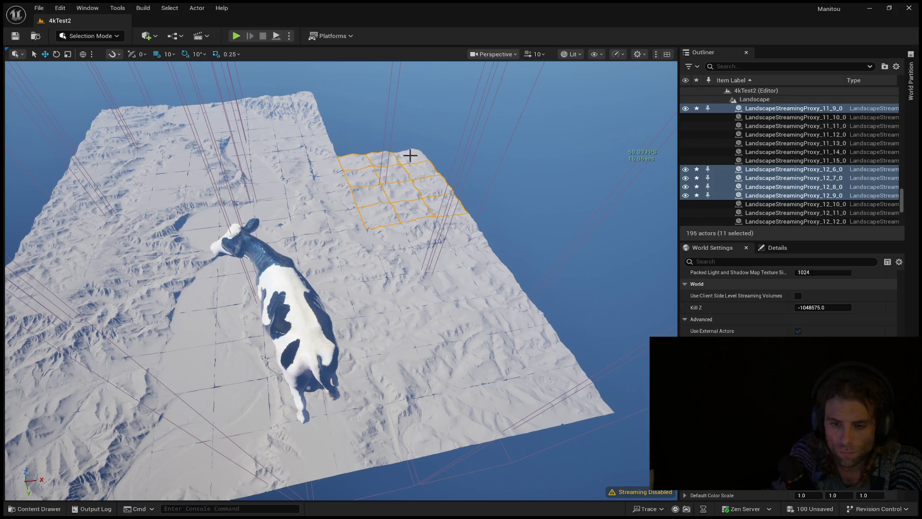
ctrl+click(390, 237)
ctrl+click(414, 230)
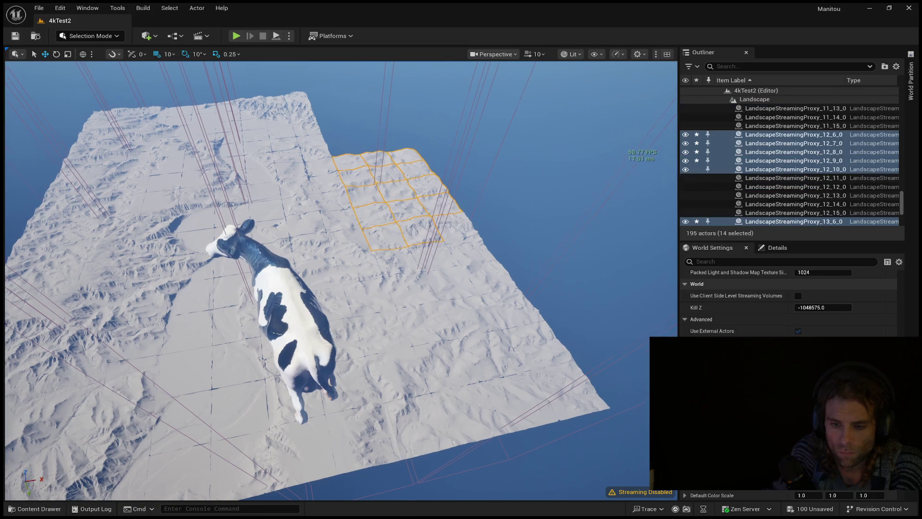
ctrl+click(454, 238)
- Extend the selection down the strip to all 31 proxy tiles and delete them
ctrl+click(458, 251)
ctrl+click(436, 261)
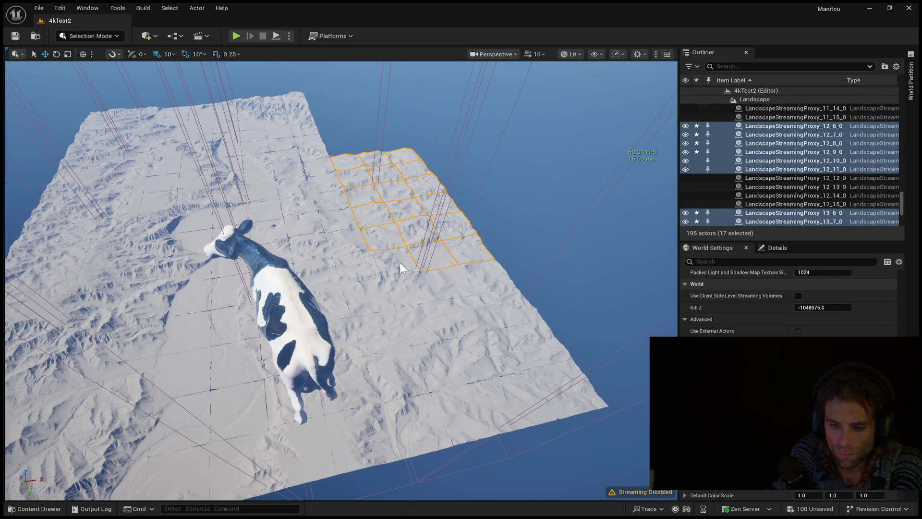
ctrl+click(444, 283)
ctrl+click(475, 273)
ctrl+click(498, 305)
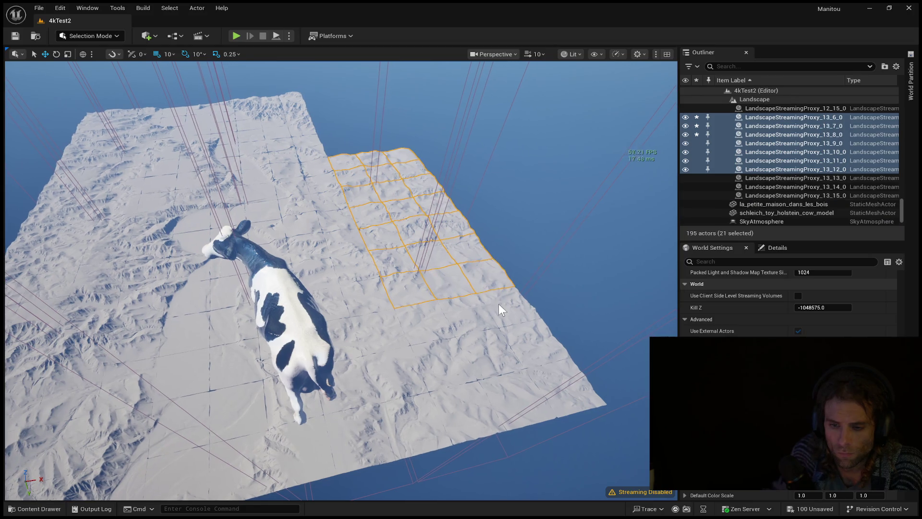
ctrl+click(534, 308)
ctrl+click(474, 346)
ctrl+click(523, 343)
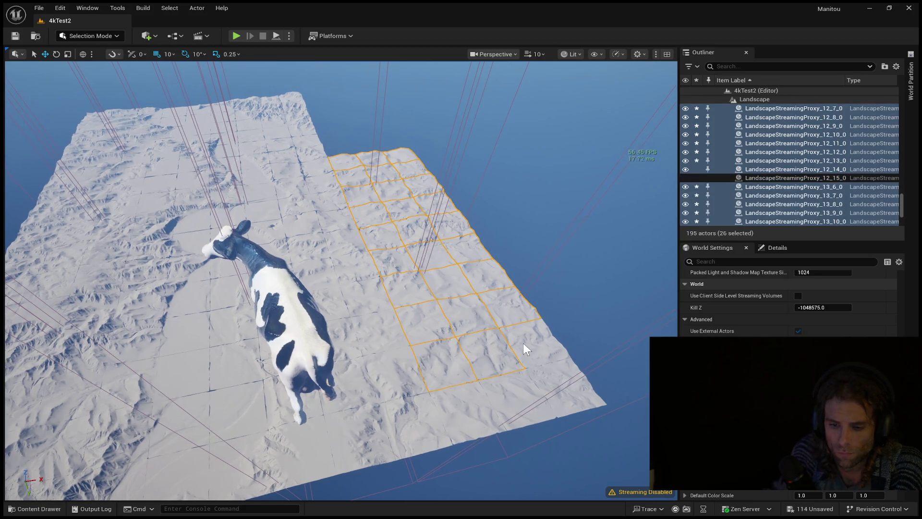
ctrl+click(557, 387)
ctrl+click(510, 390)
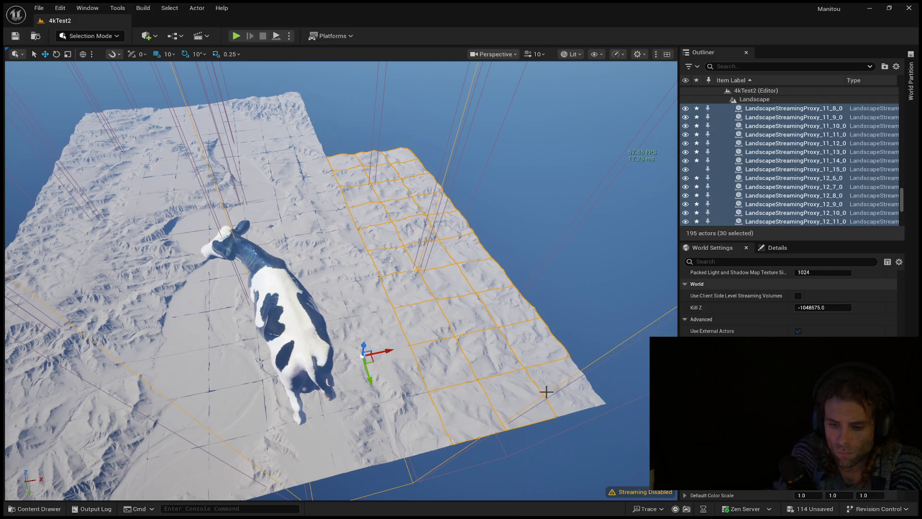
ctrl+click(557, 372)
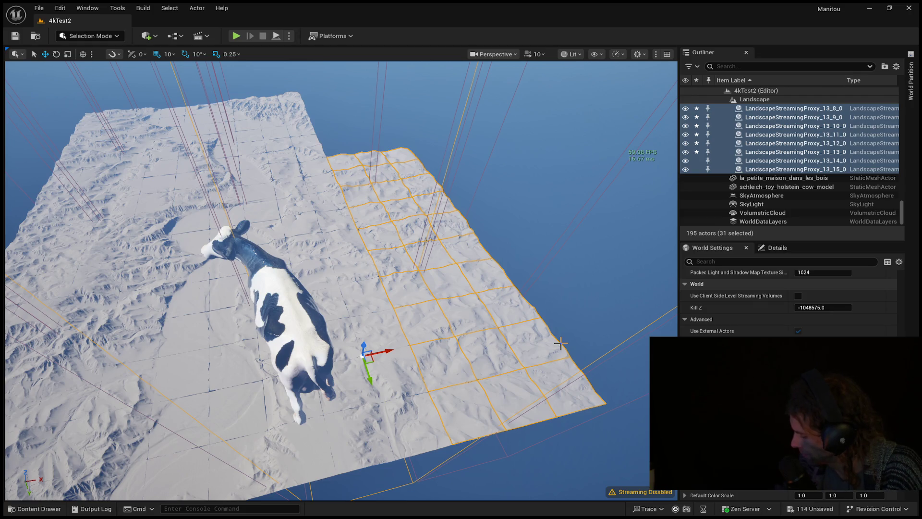
key(Delete)
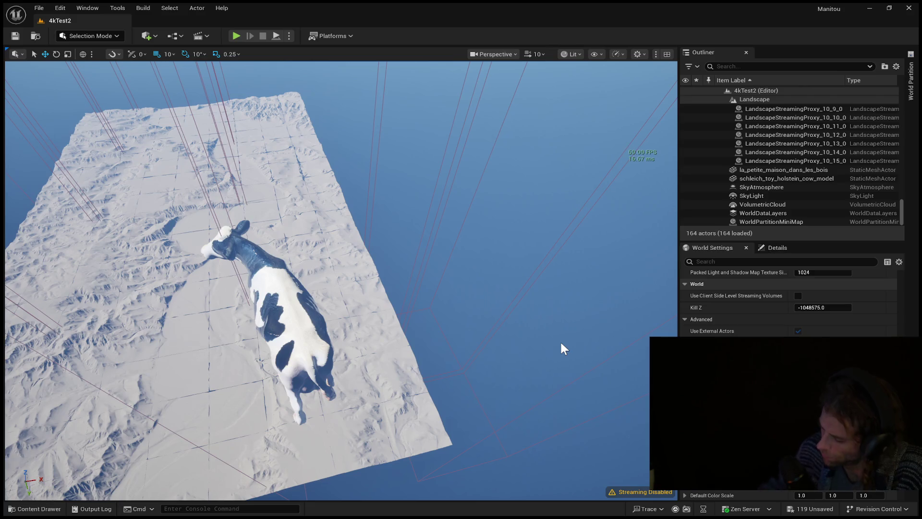
- Fly the camera back to view the whole rectangular landscape with the cow
mouse_move(343, 336)
mouse_down()
mouse_move(327, 327)
mouse_move(164, 375)
mouse_up()
drag(288, 320, 288, 336)
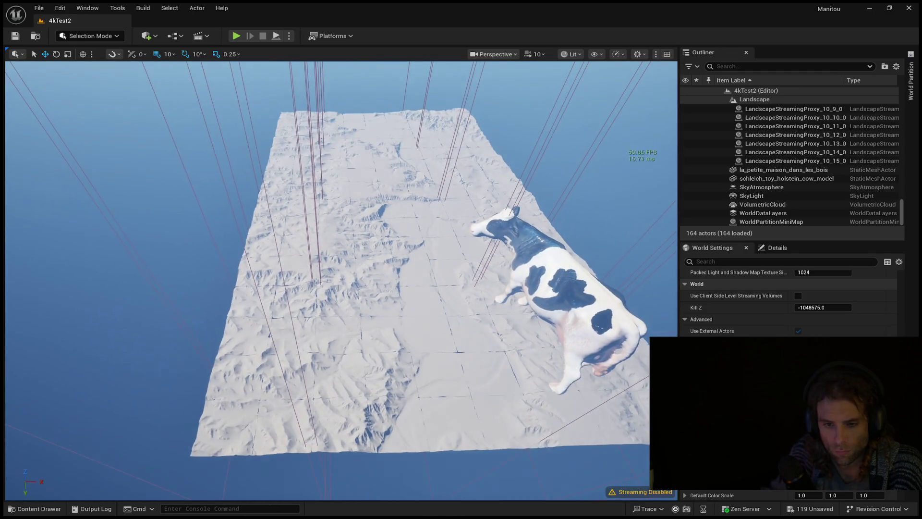
- Select the lower and middle LandscapeStreamingProxy_2_x tiles along the landscape's left edge
click(238, 442)
ctrl+click(240, 375)
ctrl+click(246, 310)
ctrl+click(248, 298)
ctrl+click(253, 271)
ctrl+click(259, 243)
ctrl+click(267, 221)
ctrl+click(268, 204)
ctrl+click(269, 197)
- Add the top-left tiles and LandscapeRegion_0_2 to the selection, then delete them all
ctrl+click(273, 179)
ctrl+click(276, 162)
ctrl+click(276, 154)
ctrl+click(280, 148)
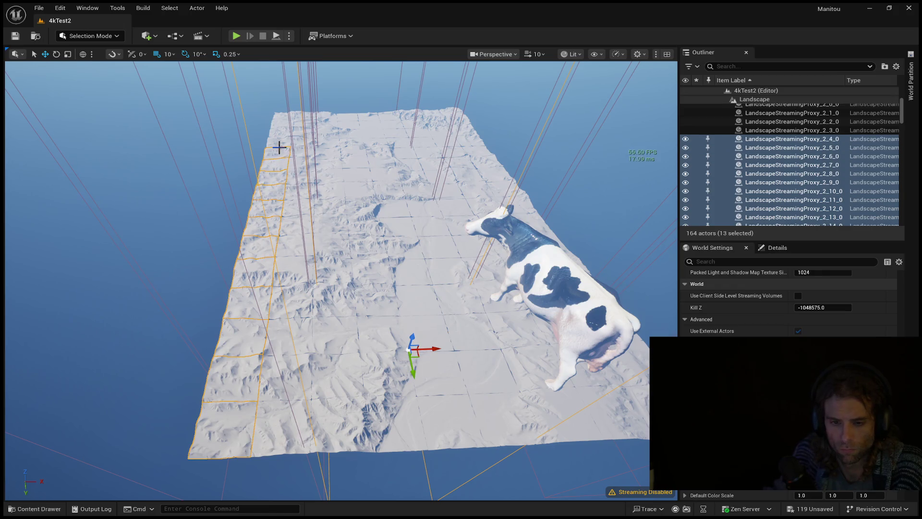
ctrl+click(282, 135)
ctrl+click(285, 127)
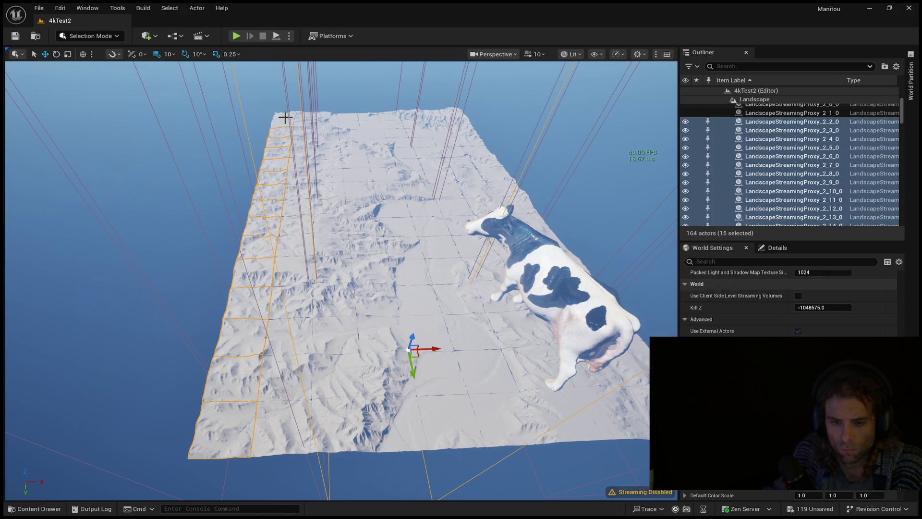
ctrl+click(286, 114)
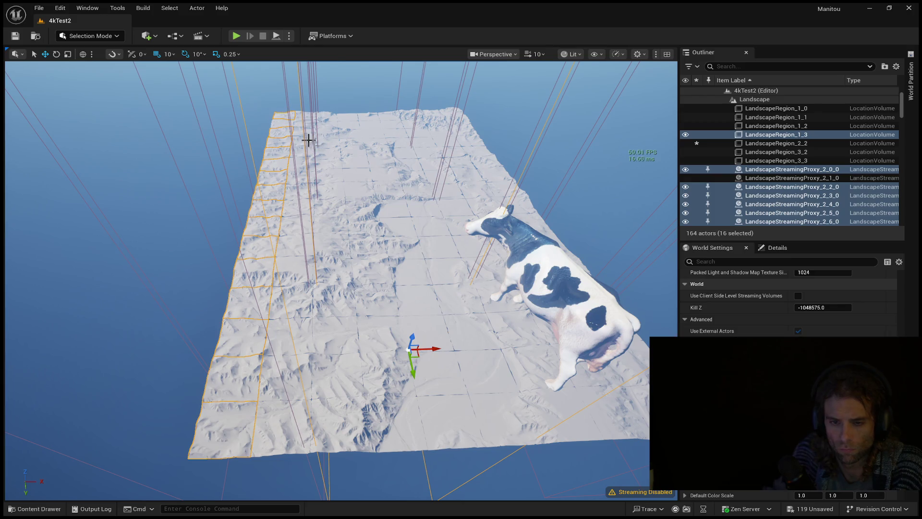
ctrl+click(306, 125)
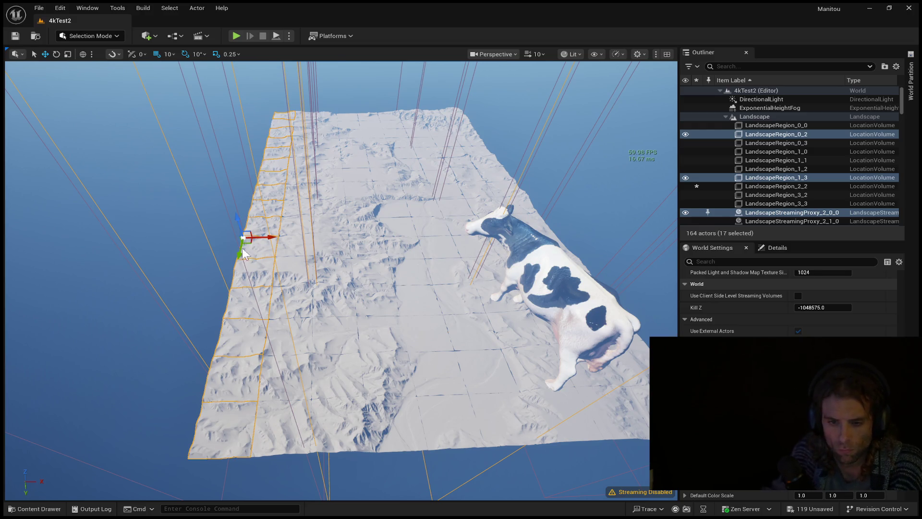
key(Delete)
drag(216, 277, 226, 250)
- Fly to the stray region volume beyond the edge and delete it
drag(170, 280, 170, 280)
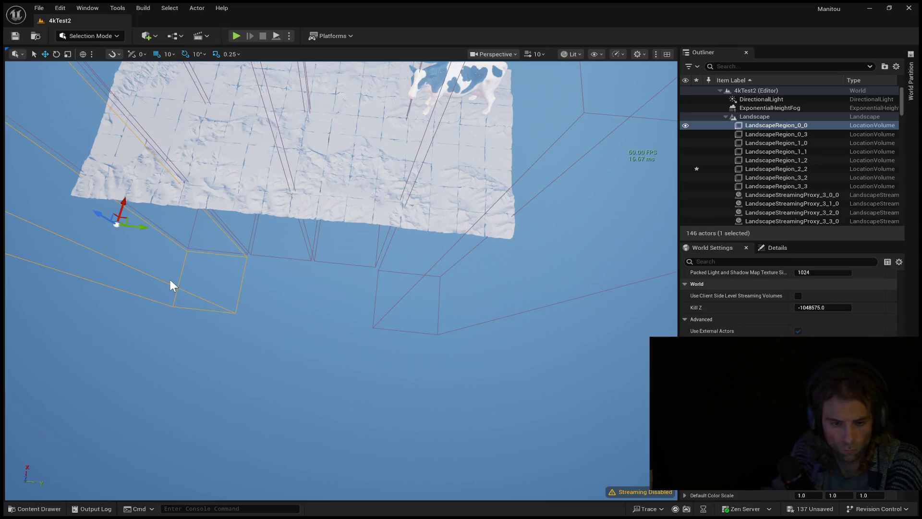
click(394, 303)
key(Delete)
- Select the LandscapeRegion_0_3 volume off the edge and look down on the landscape
drag(402, 299, 390, 301)
click(408, 283)
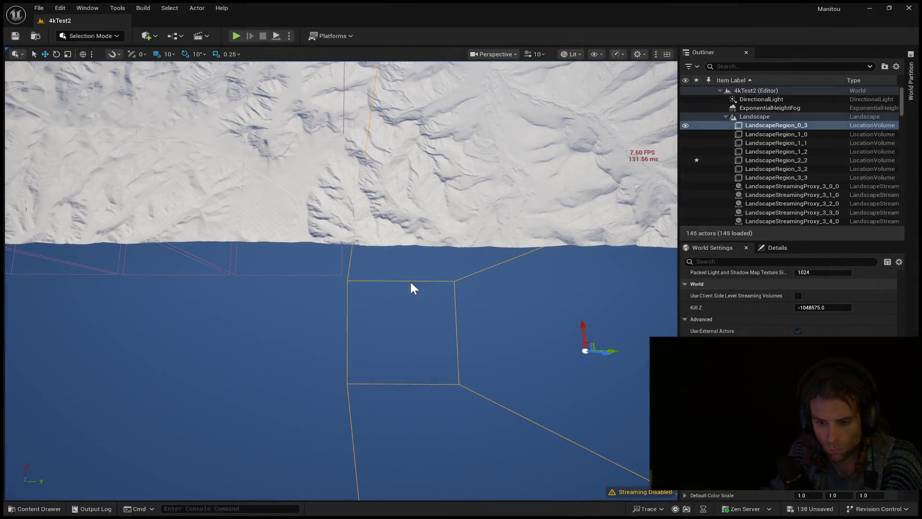
drag(436, 268, 437, 268)
drag(425, 218, 424, 218)
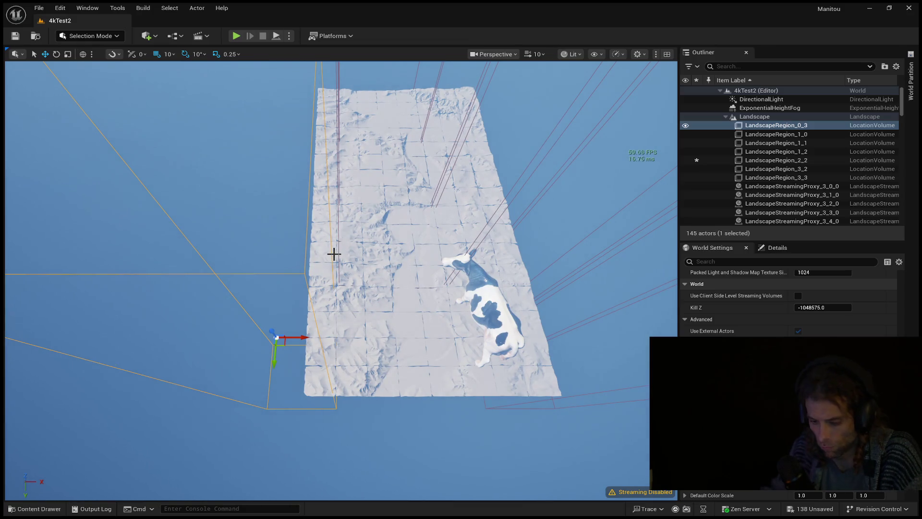
- Delete LandscapeRegion_0_3, inspect the water-edged landscape, and hide the FPS stats with Ctrl+Shift+H
key(Delete)
drag(342, 230, 342, 231)
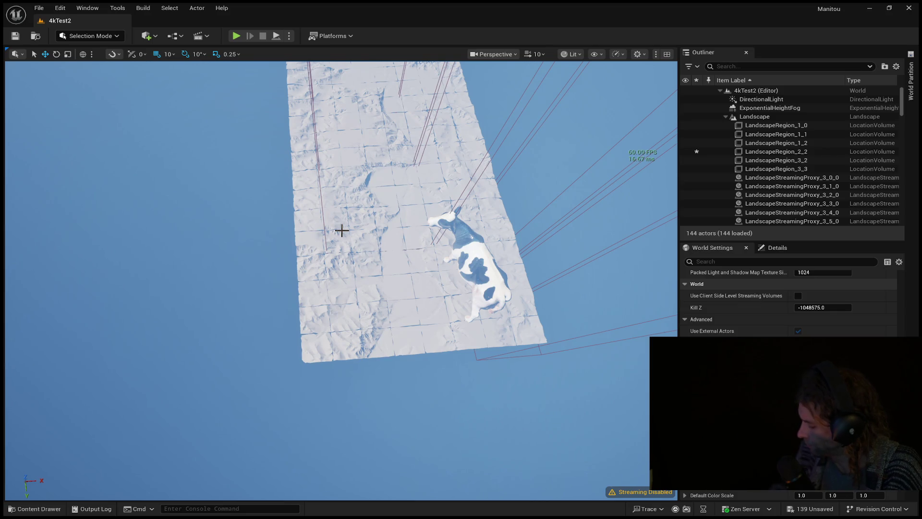
drag(343, 238, 342, 237)
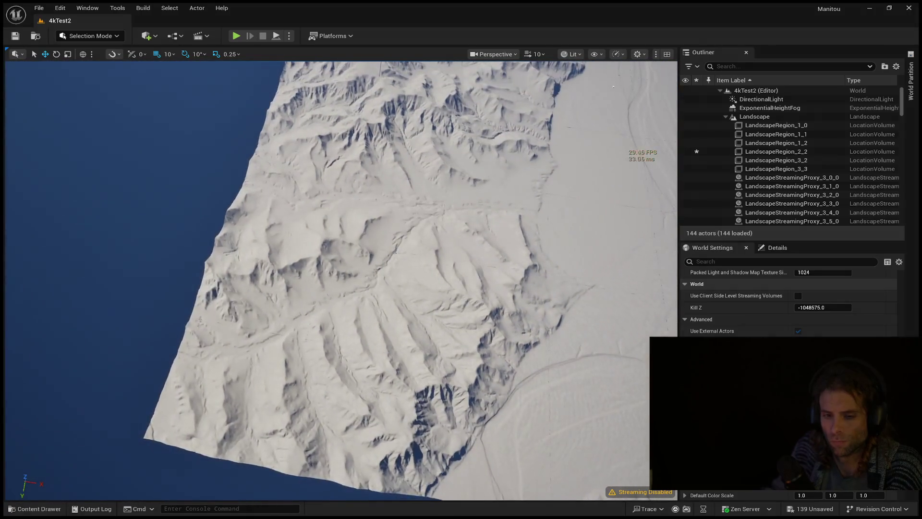
click(283, 252)
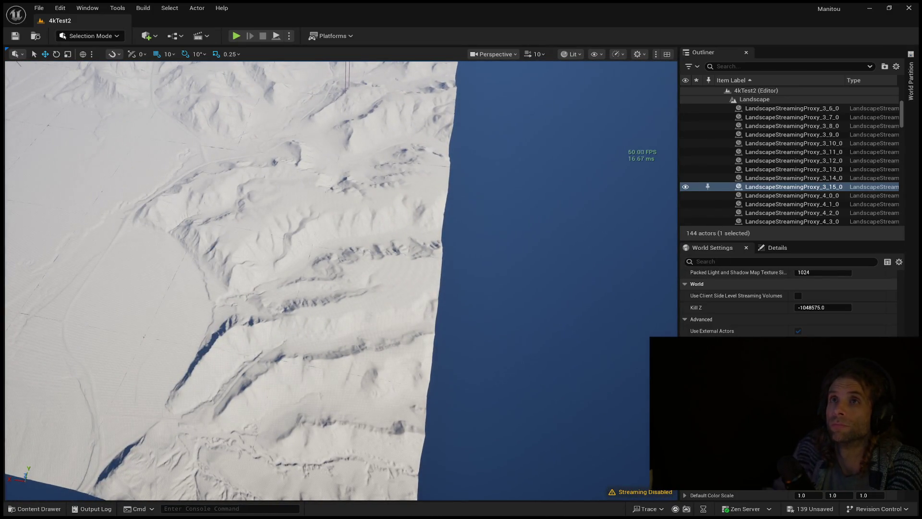
key(ctrl+shift+h)
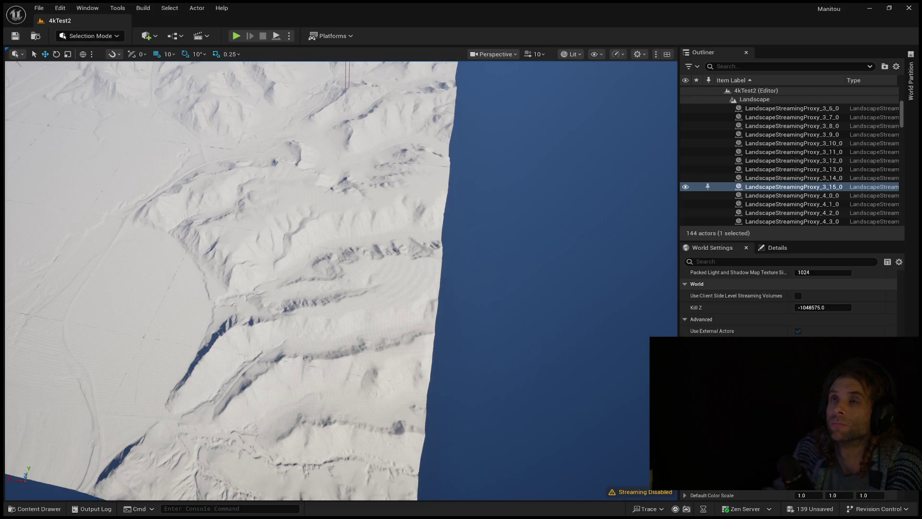